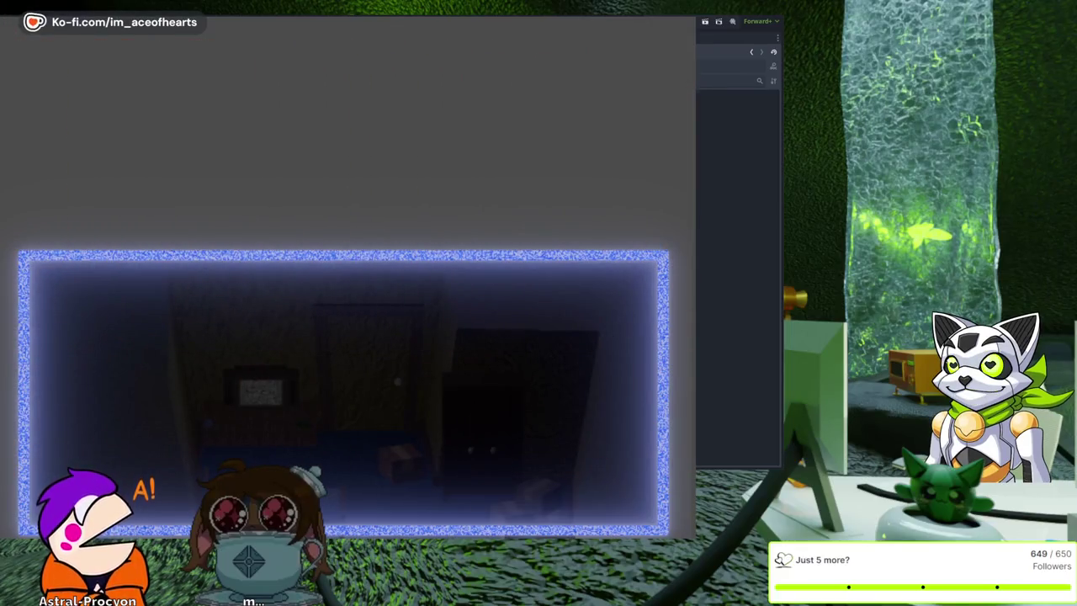
Change inventoryOpen's default on line 14 of game.gd from false to true, save, and test-run the game.
key("F8")
left_click(374, 22)
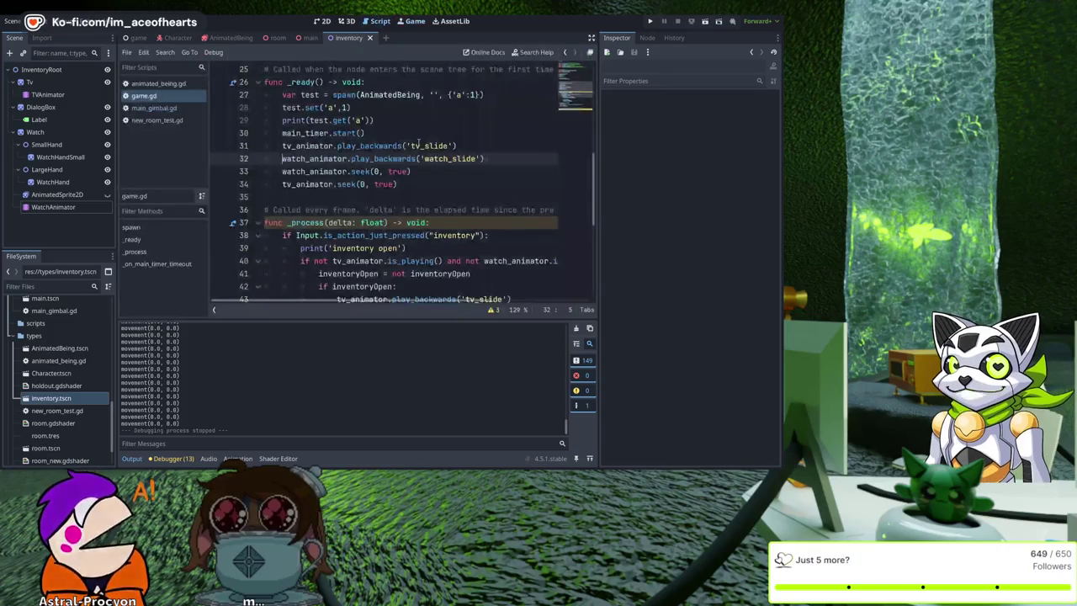
scroll(421, 210, "up", 15)
double_click(443, 235)
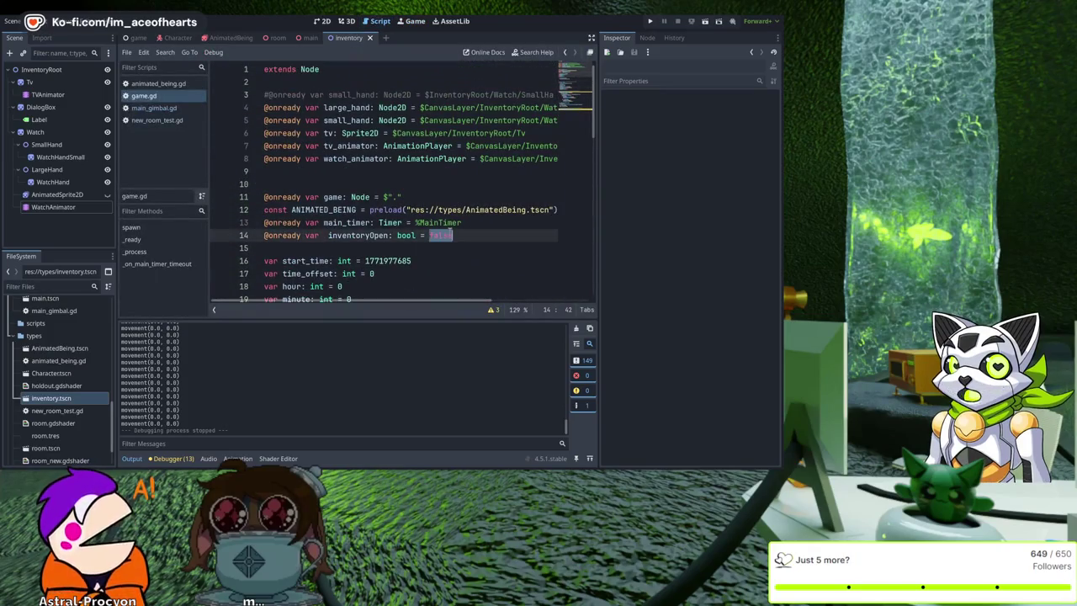
type("true")
key("ctrl+s")
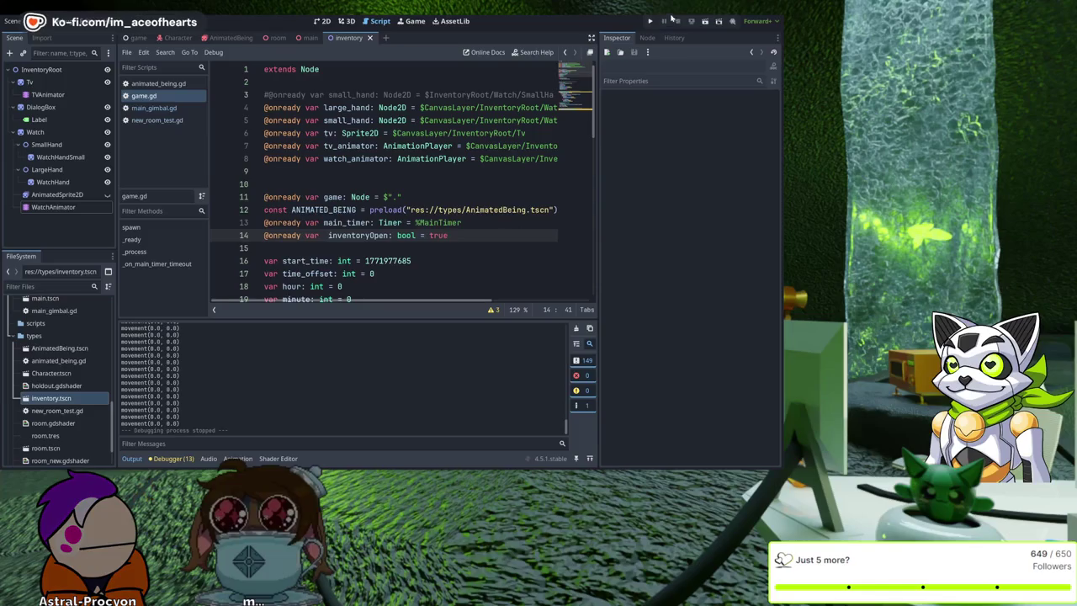
left_click(649, 24)
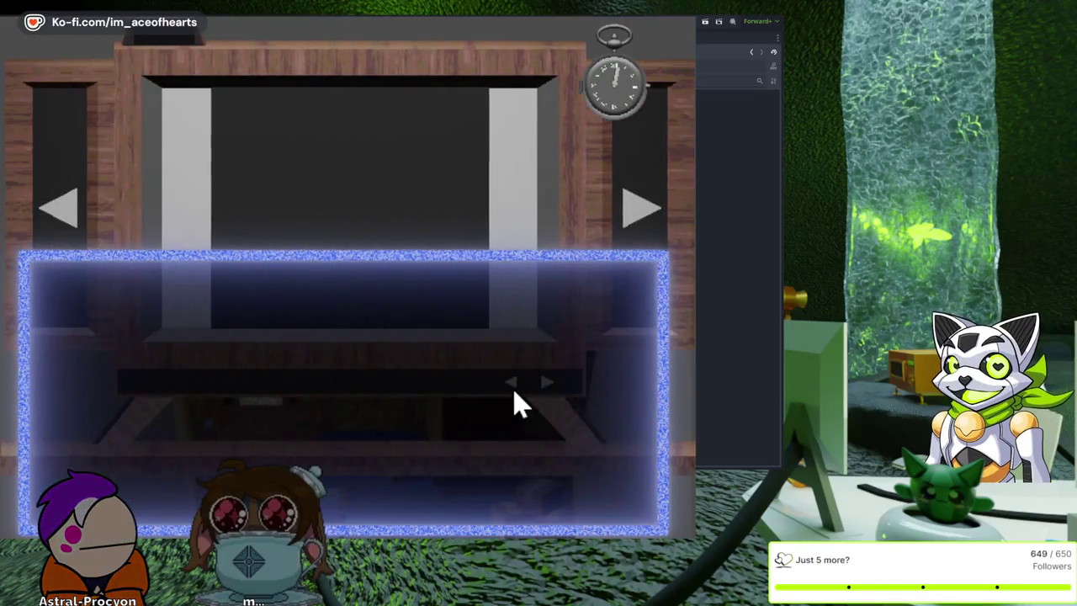
left_click(507, 387)
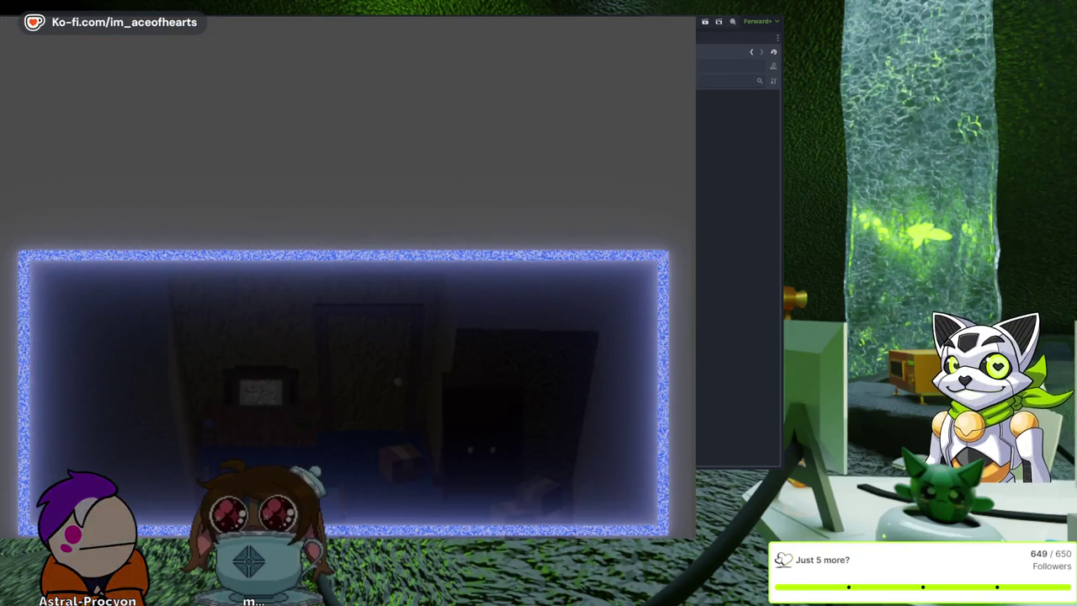
Reset inventoryOpen to false, move 'not' from the elif to line 42's if, and save.
key("alt+F4")
double_click(438, 236)
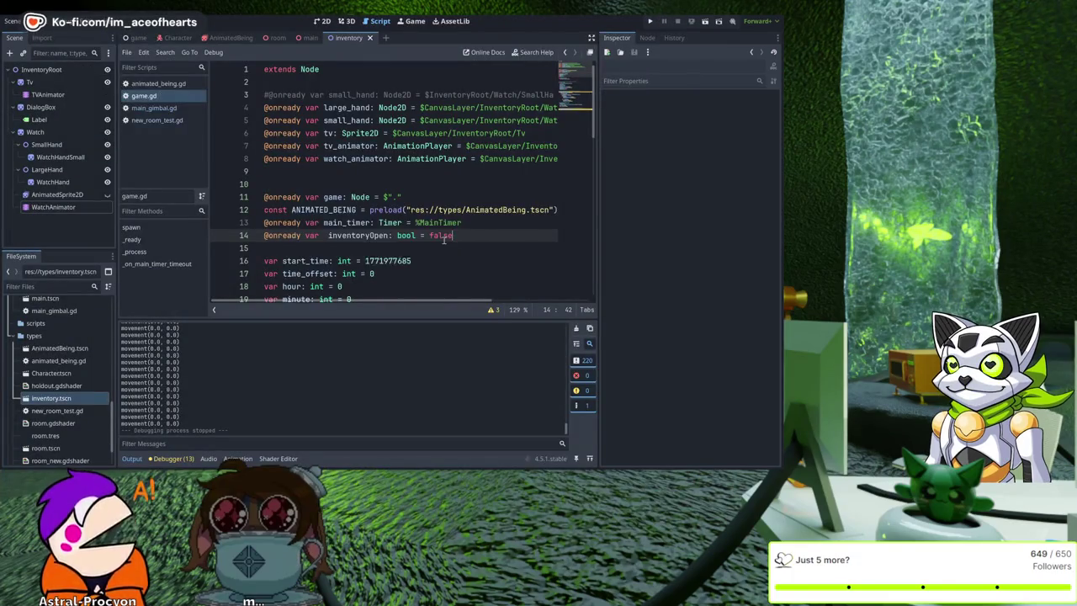
scroll(439, 242, "down", 10)
scroll(435, 246, "down", 4)
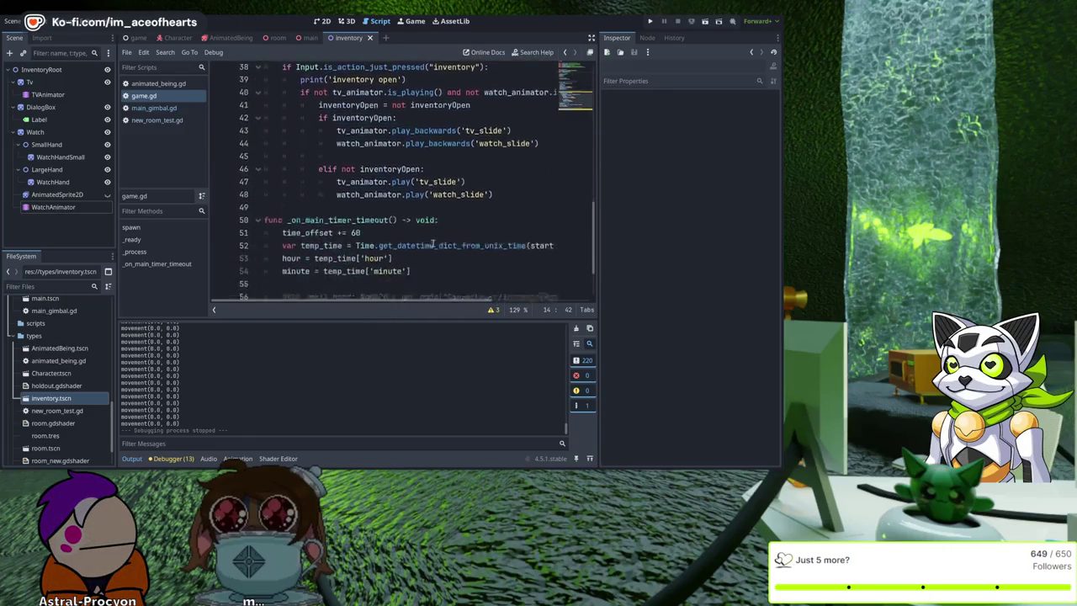
scroll(414, 235, "up", 4)
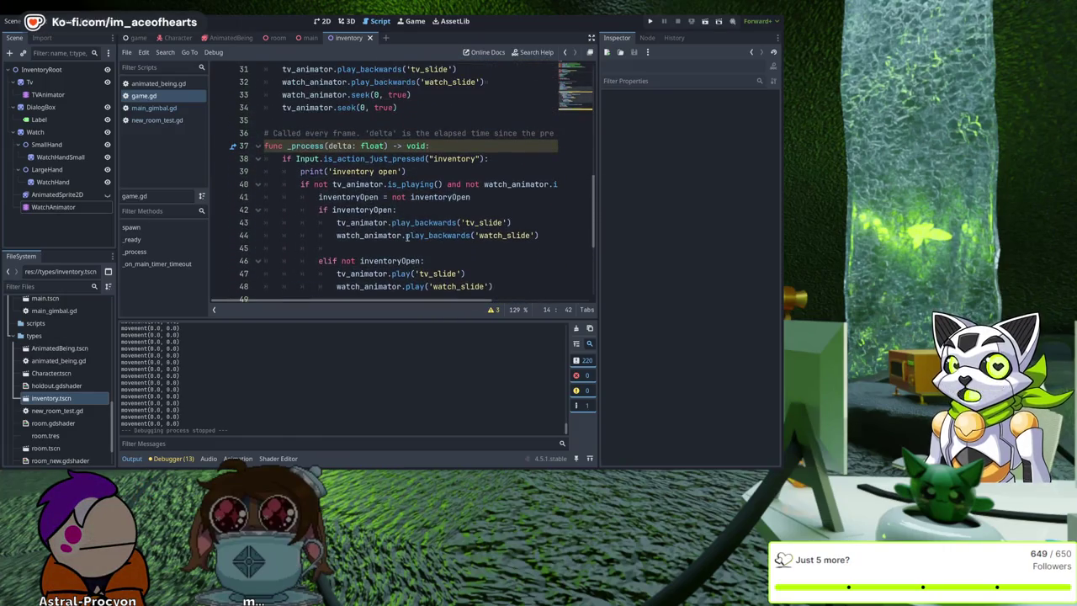
scroll(396, 215, "down", 1)
left_click(348, 223)
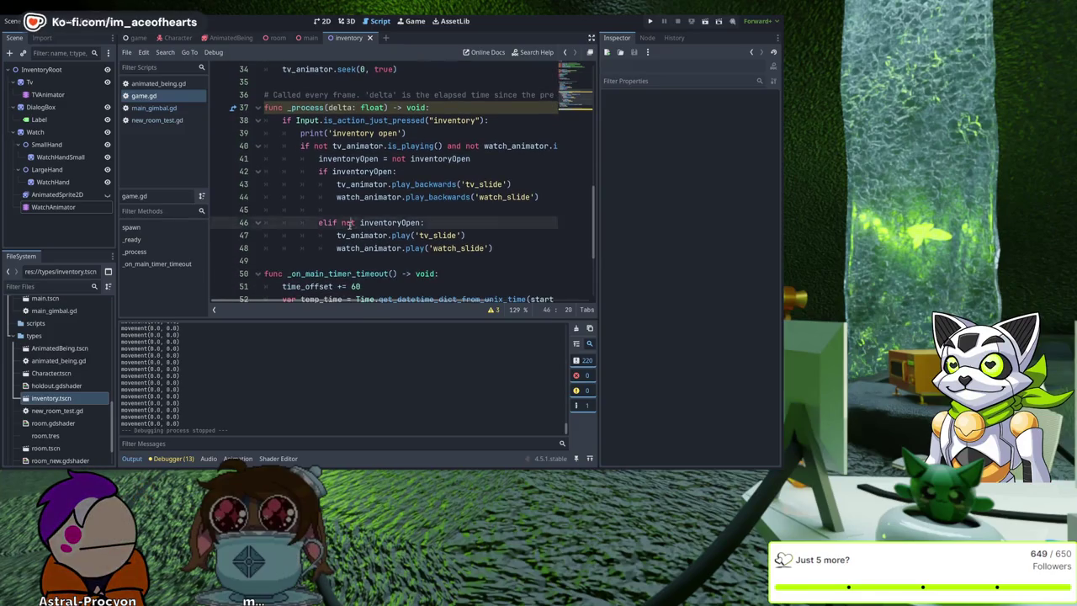
key("BackSpace")
key("Up")
key("Up")
key("Up")
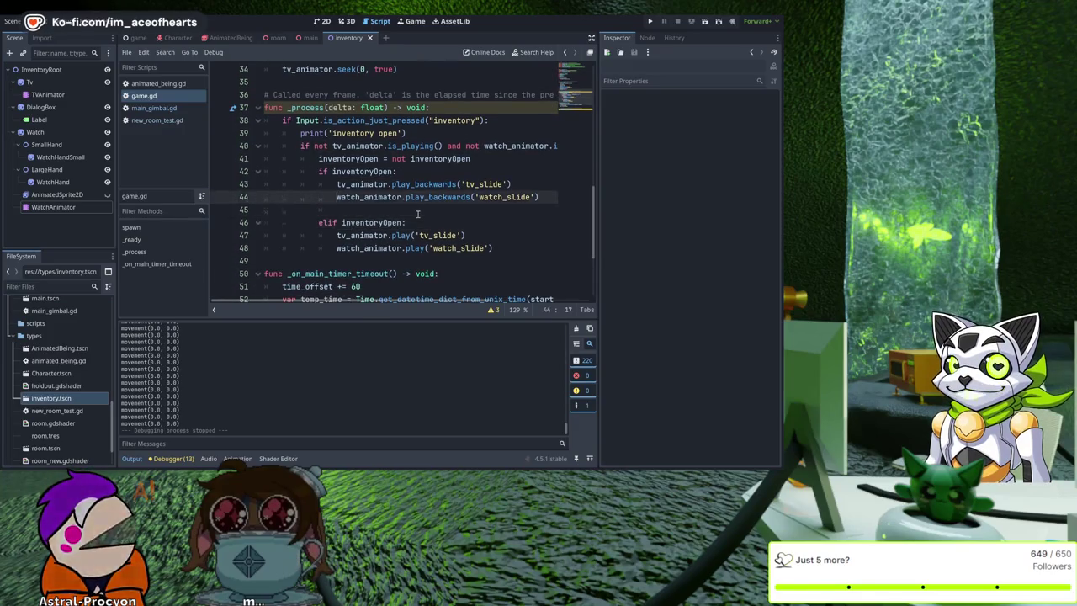
key("Down")
type("not")
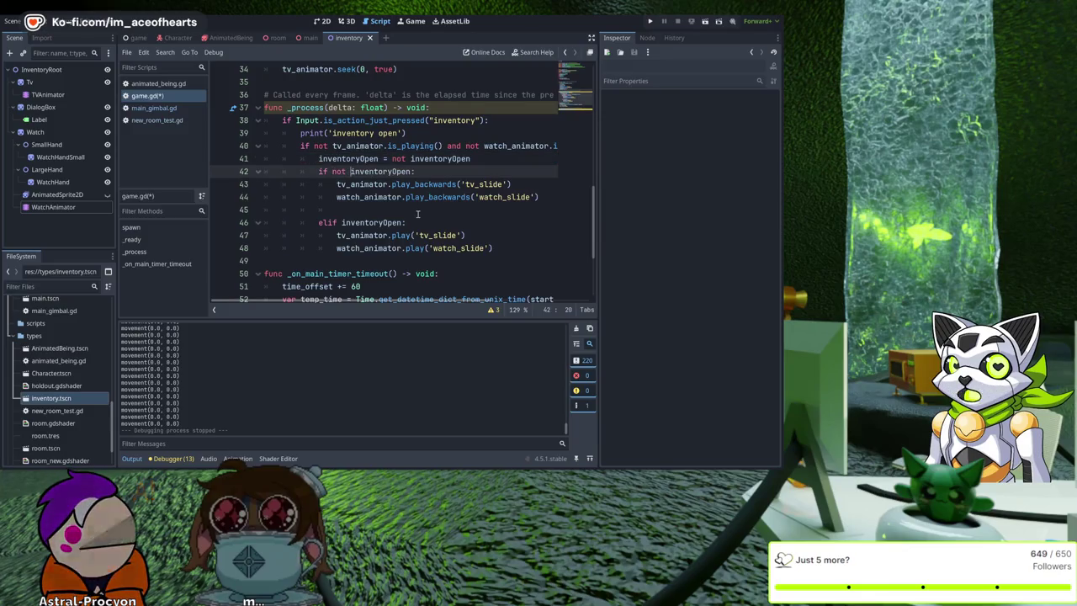
key("ctrl+s")
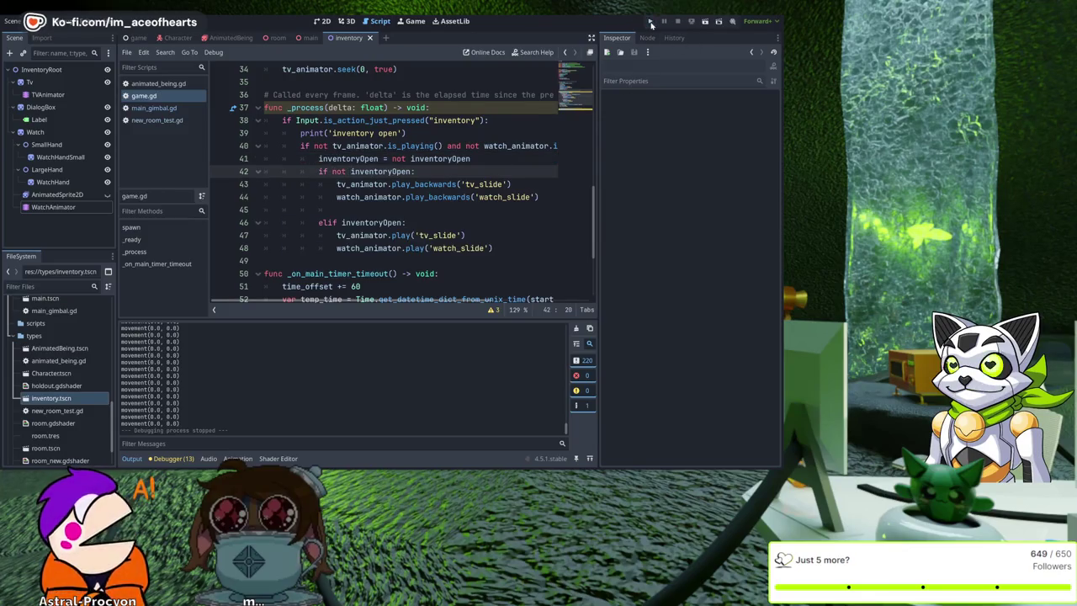
Test-run the game, toggle the inventory with the Right arrow key, then stop it.
left_click(650, 22)
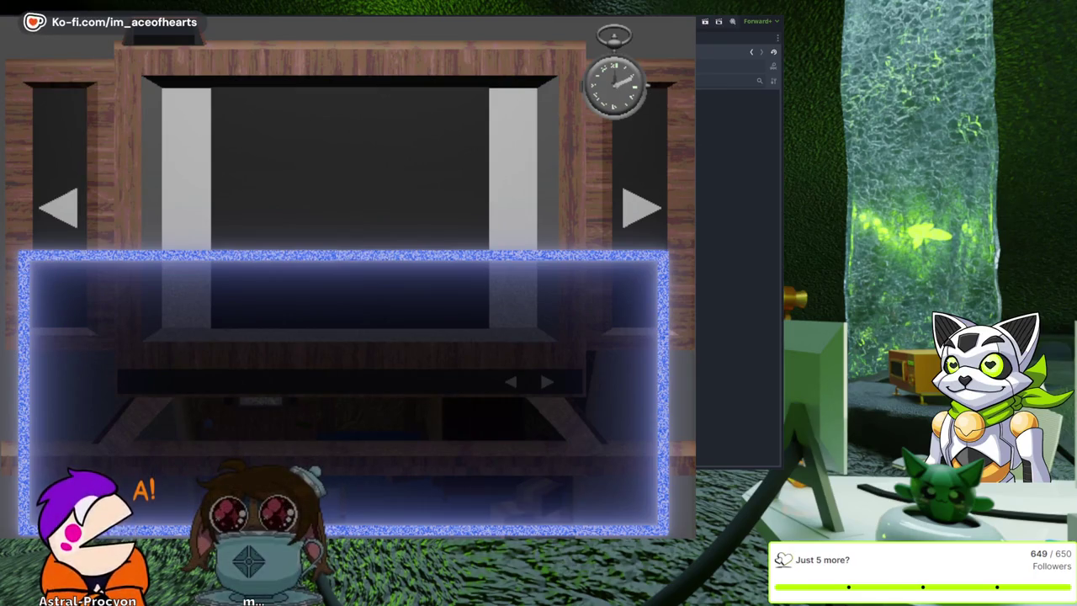
key("Right")
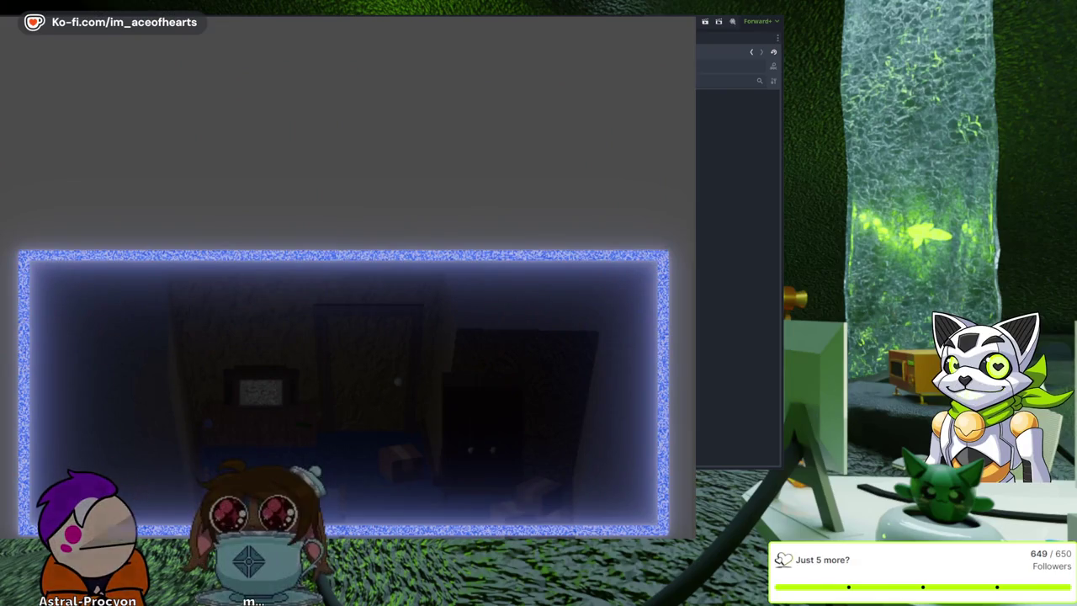
key("F8")
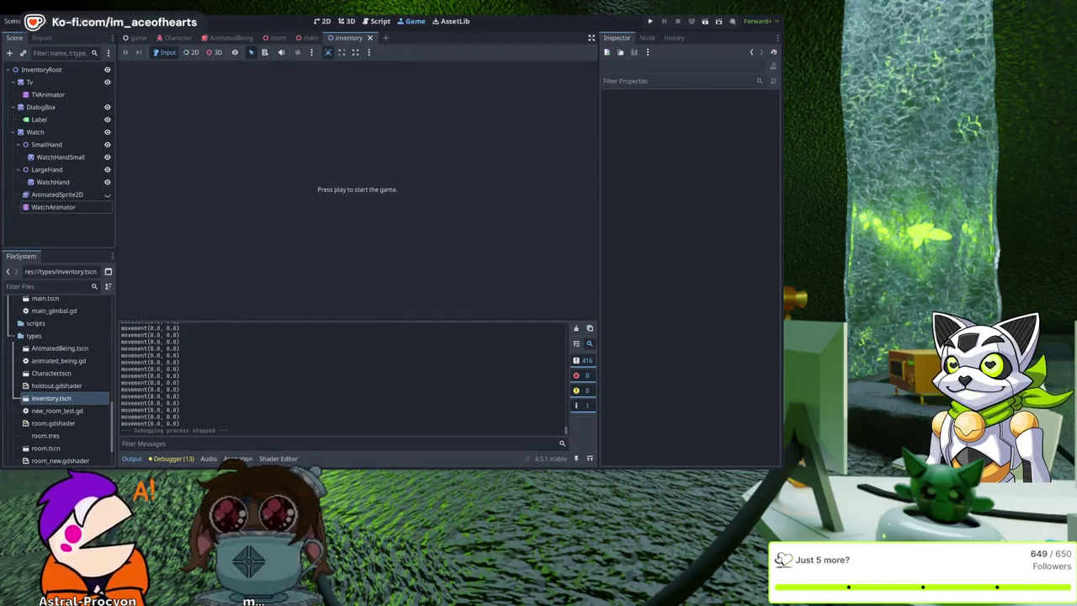
Insert an empty line above 'if not inventoryOpen:' in game.gd's _process.
left_click(376, 21)
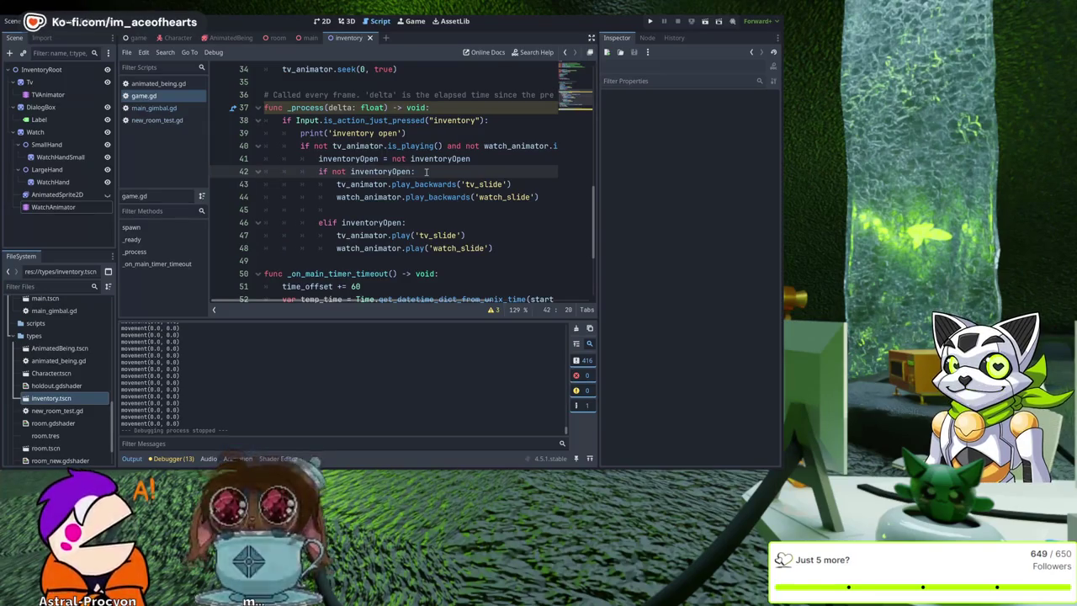
key("Home")
key("Home")
key("Return")
key("Up")
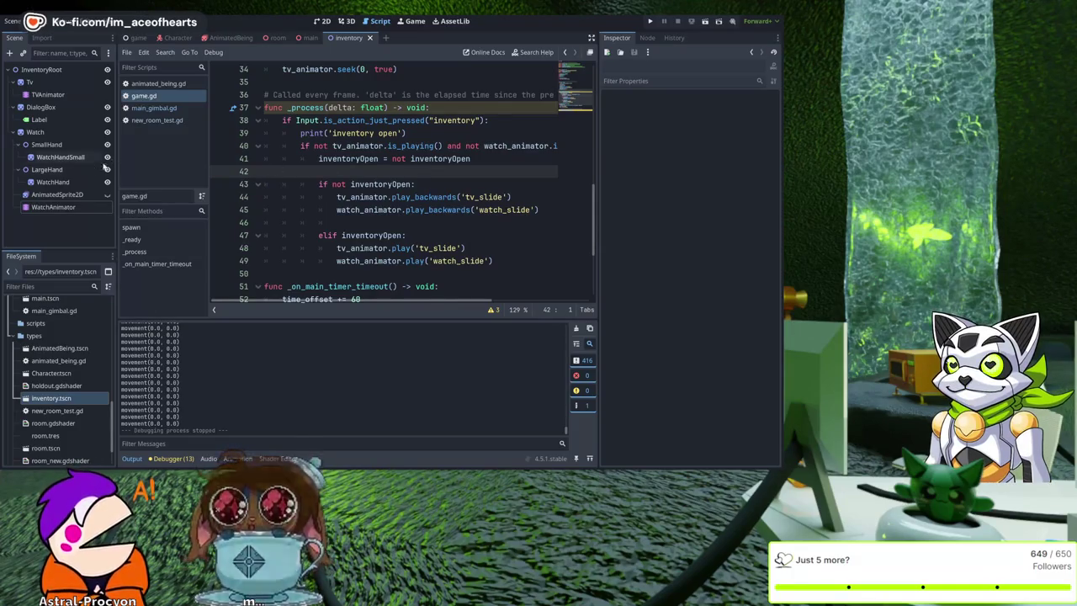
left_click(41, 107)
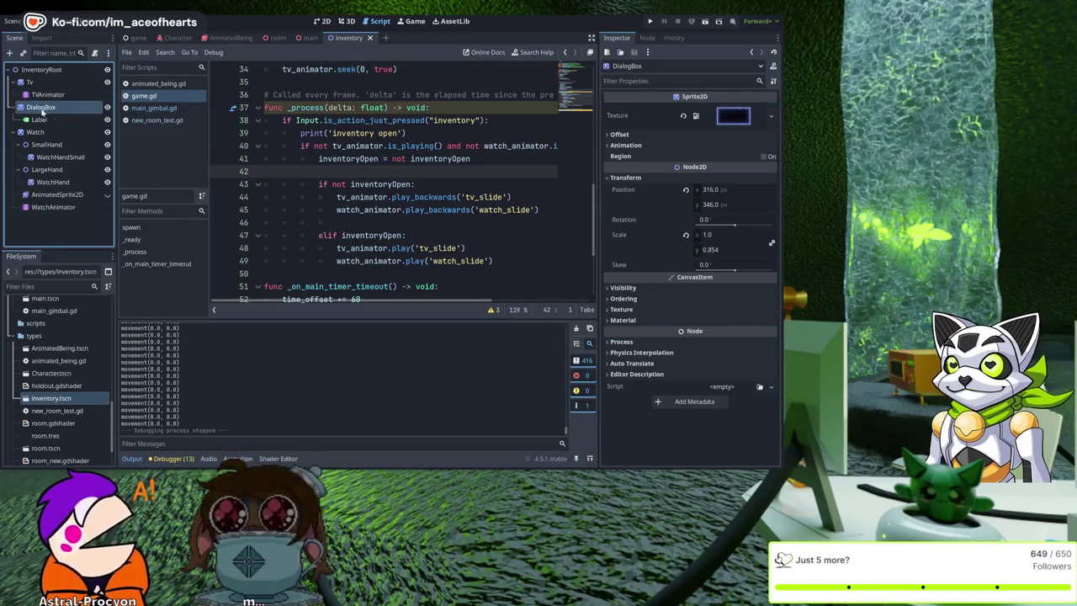
Add an AnimationPlayer under DialogBox named DialogBoxAnimator.
key("ctrl+v")
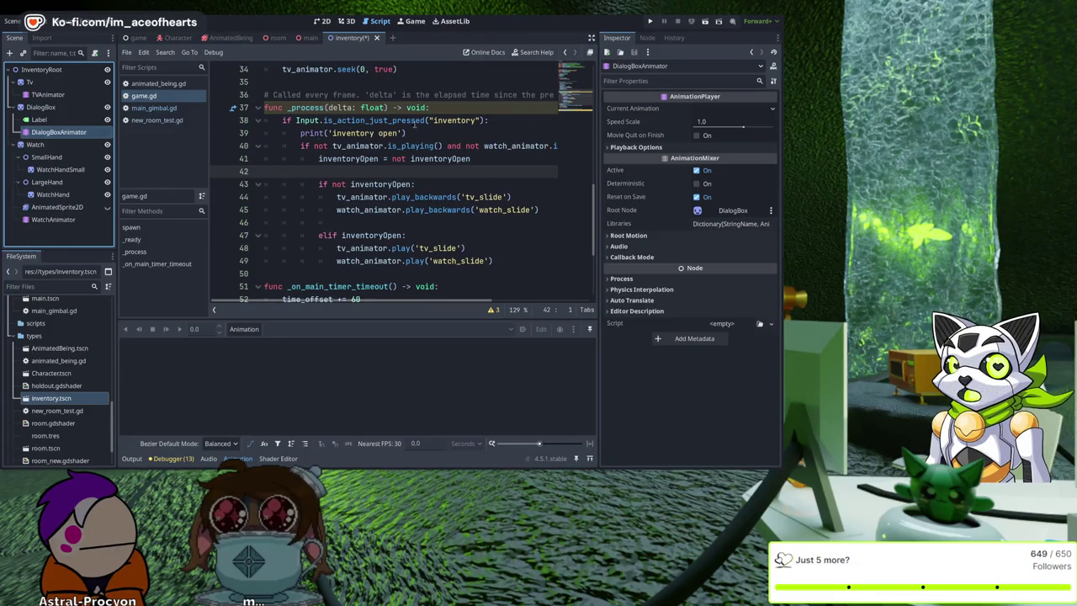
scroll(414, 125, "up", 10)
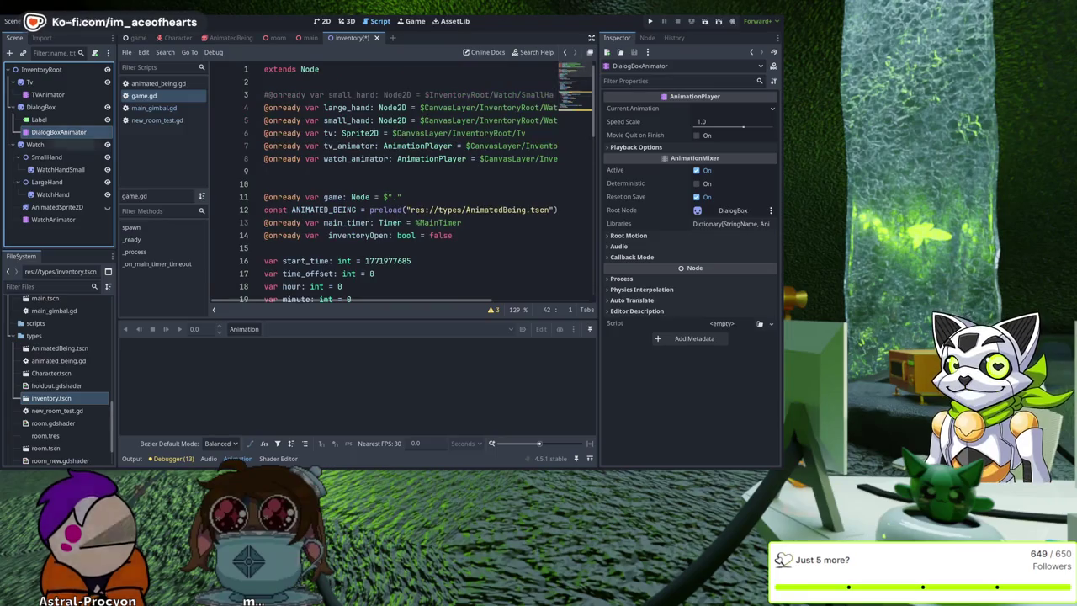
left_click_drag(212, 144, 298, 170)
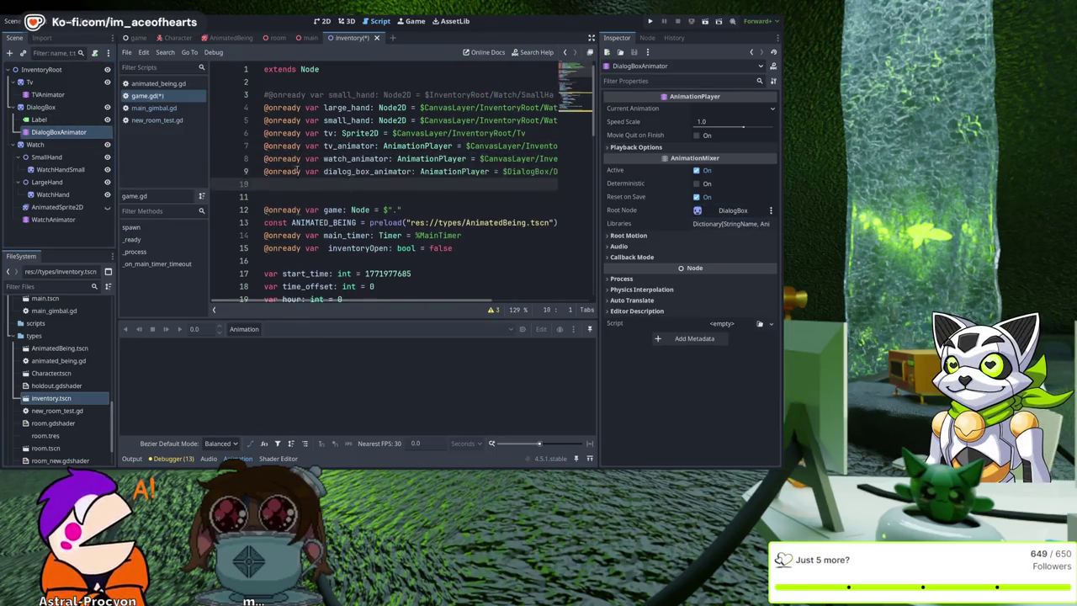
key("Left")
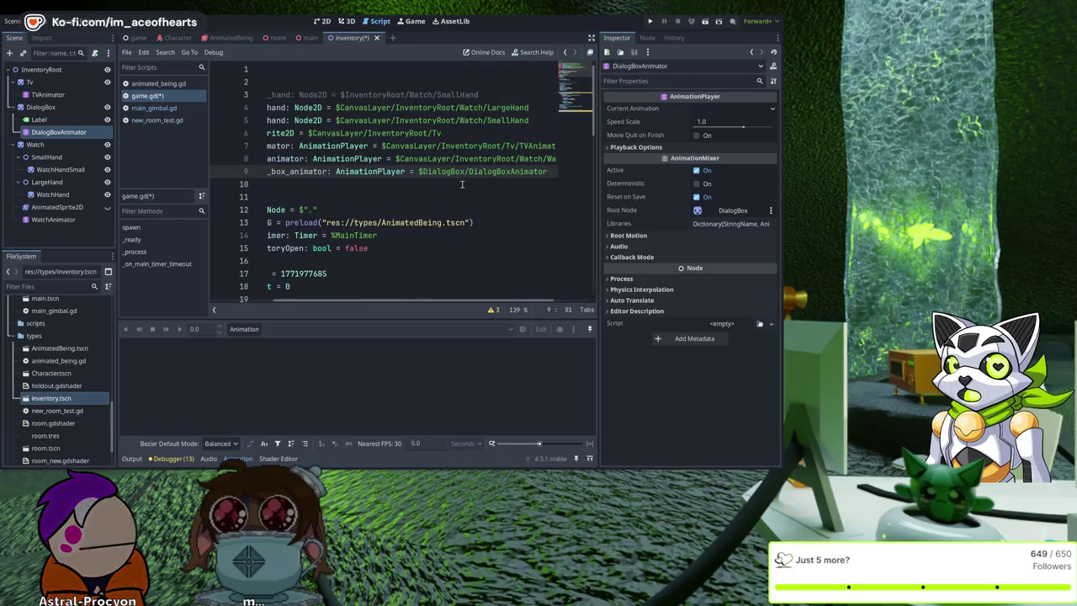
key("Up")
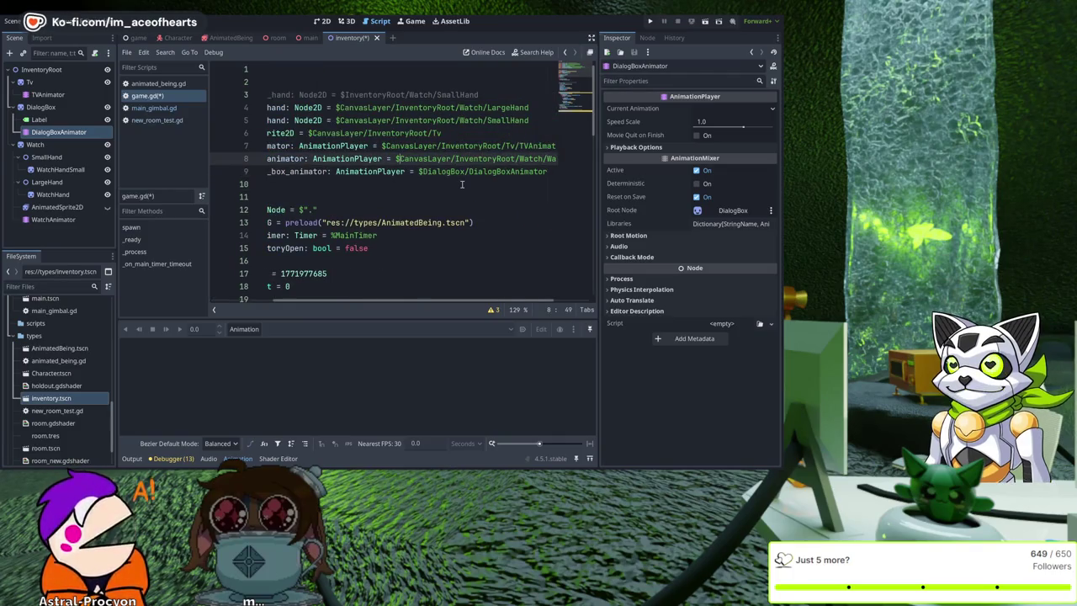
key("shift+End")
key("ctrl+shift+Left")
key("ctrl+shift+Left")
key("ctrl+shift+Left")
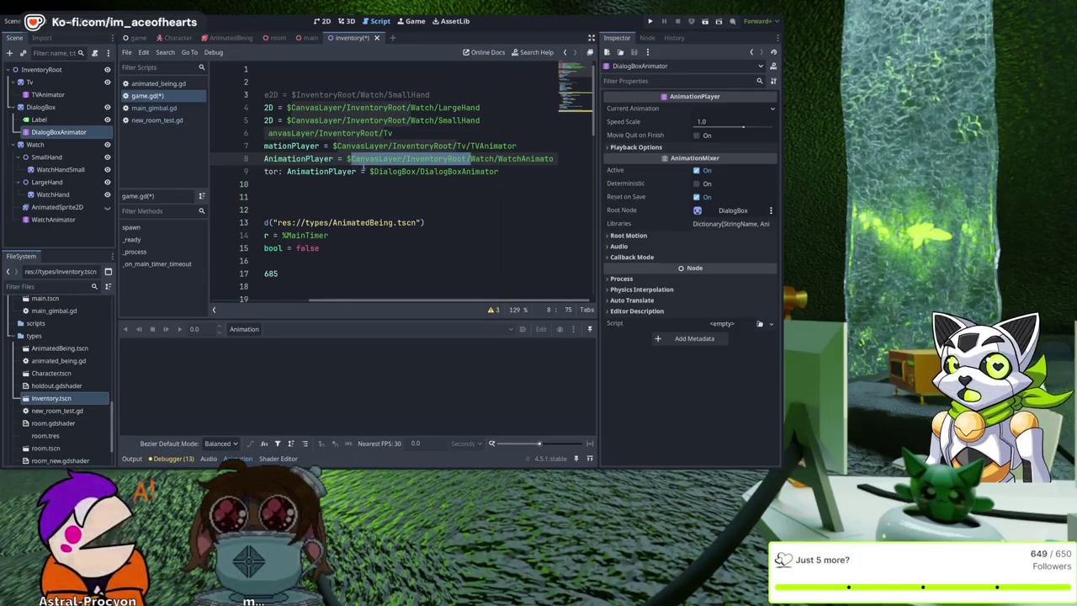
key("ctrl+c")
left_click(373, 172)
key("ctrl+v")
key("ctrl+s")
key("Down")
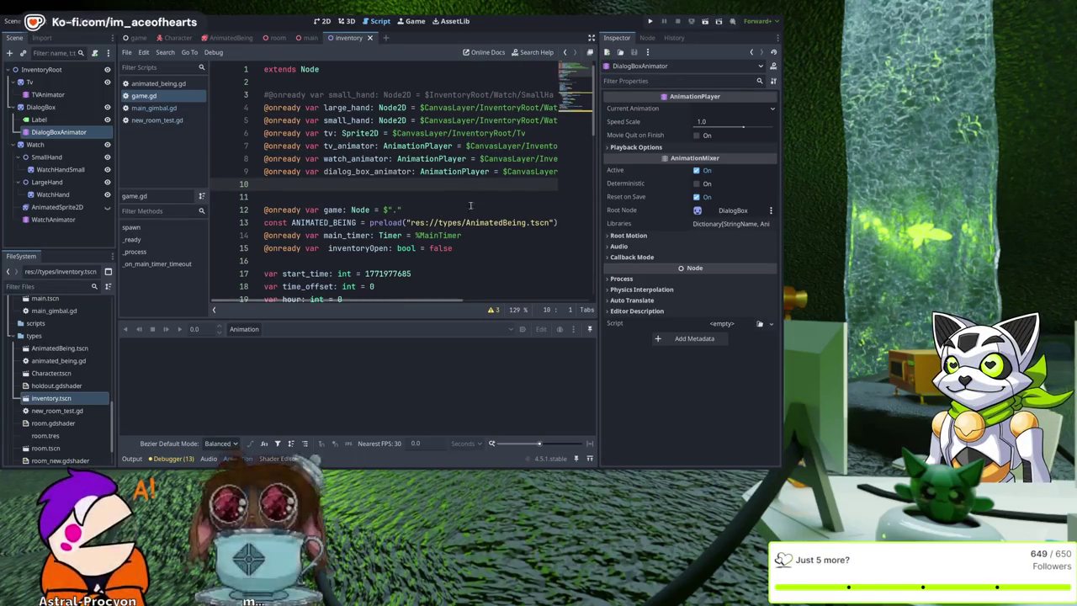
Move DialogBoxAnimator above Label in DialogBox's children.
scroll(390, 224, "down", 3)
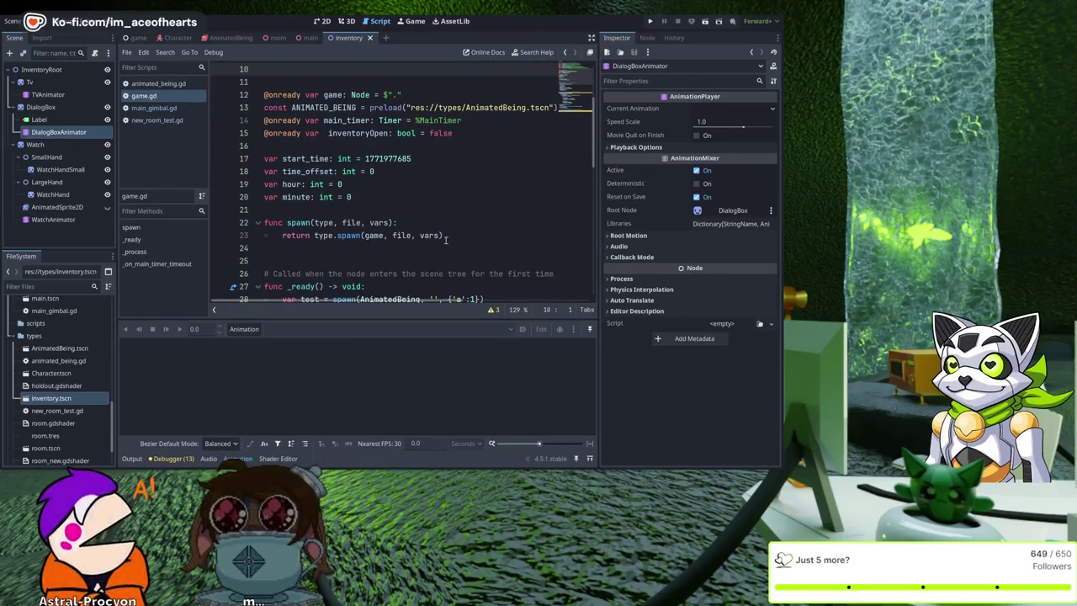
scroll(450, 181, "up", 3)
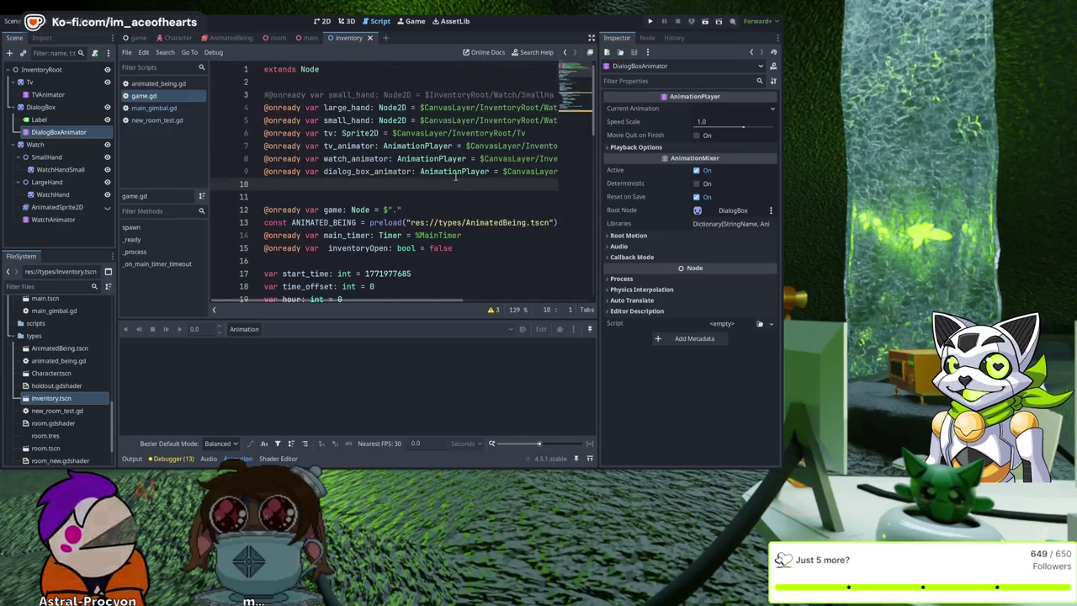
left_click(44, 107)
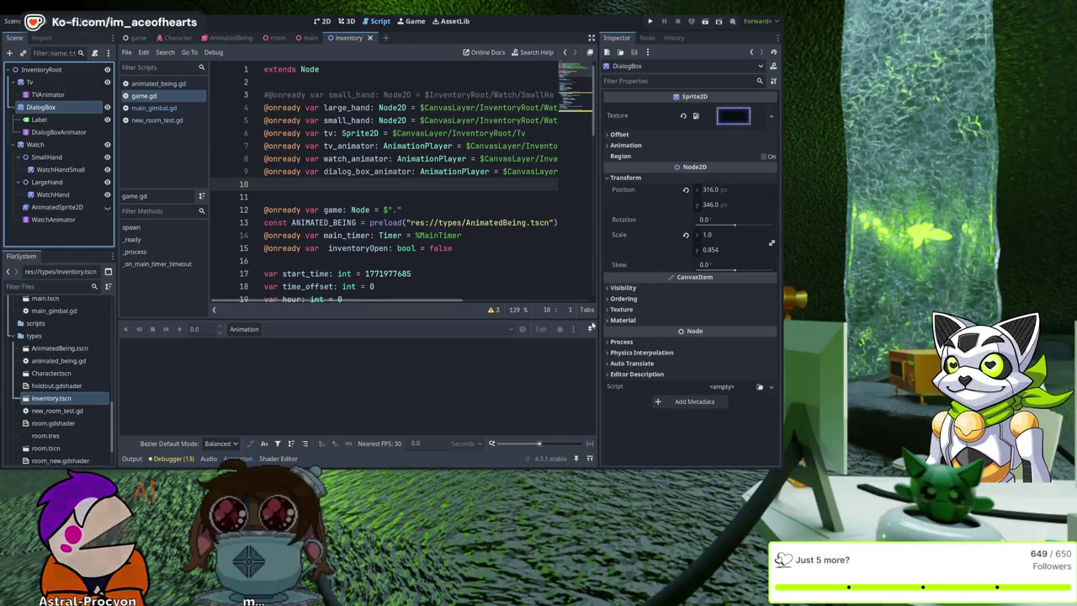
left_click_drag(59, 132, 52, 118)
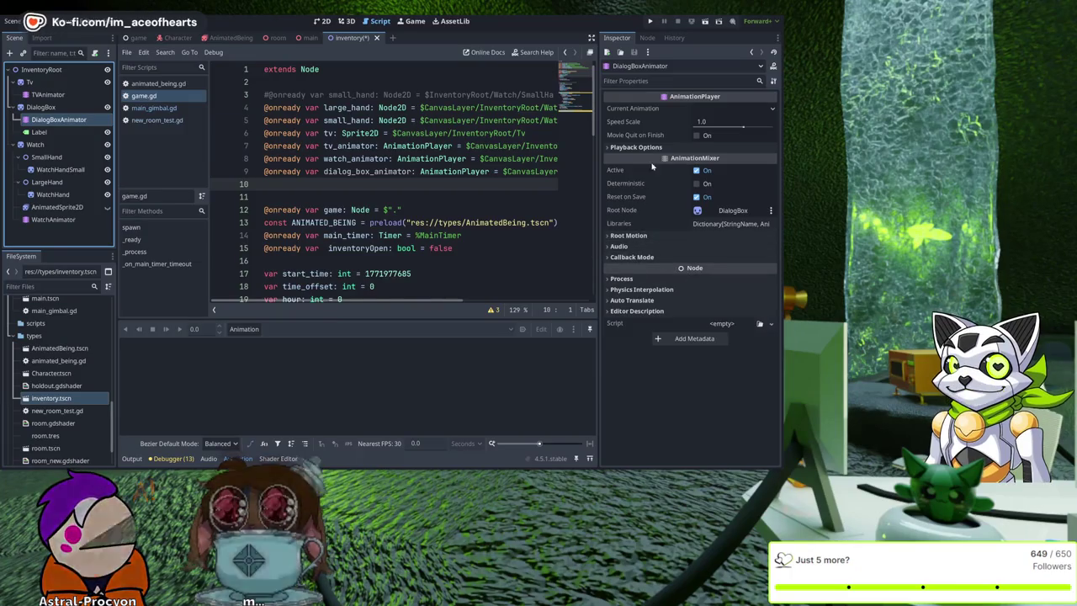
Inspect DialogBox's animation, texture preview, material and visibility/modulate settings in the Inspector.
left_click(47, 94)
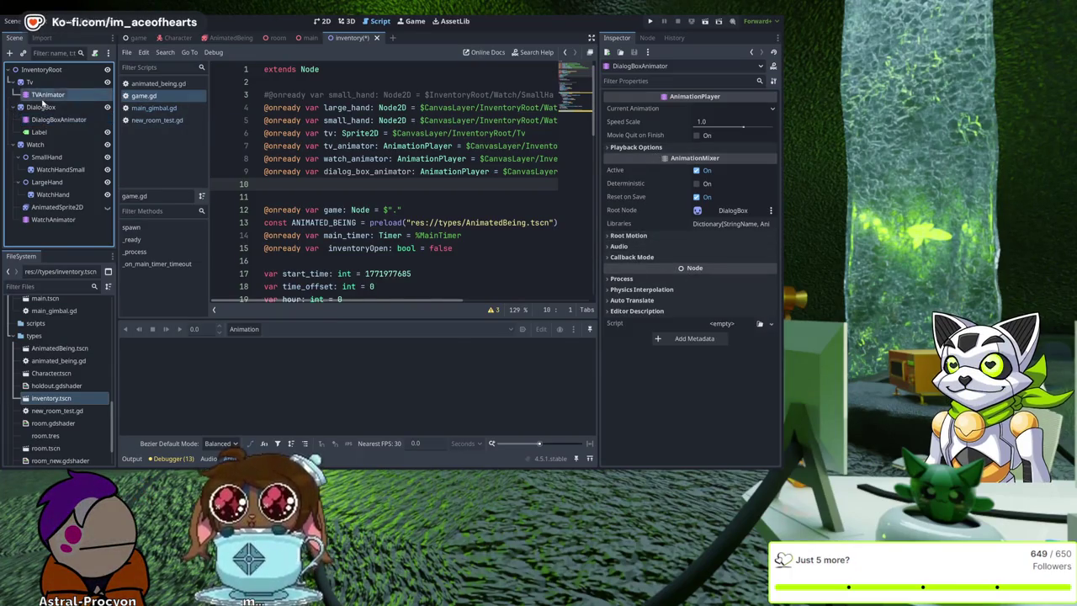
left_click(39, 107)
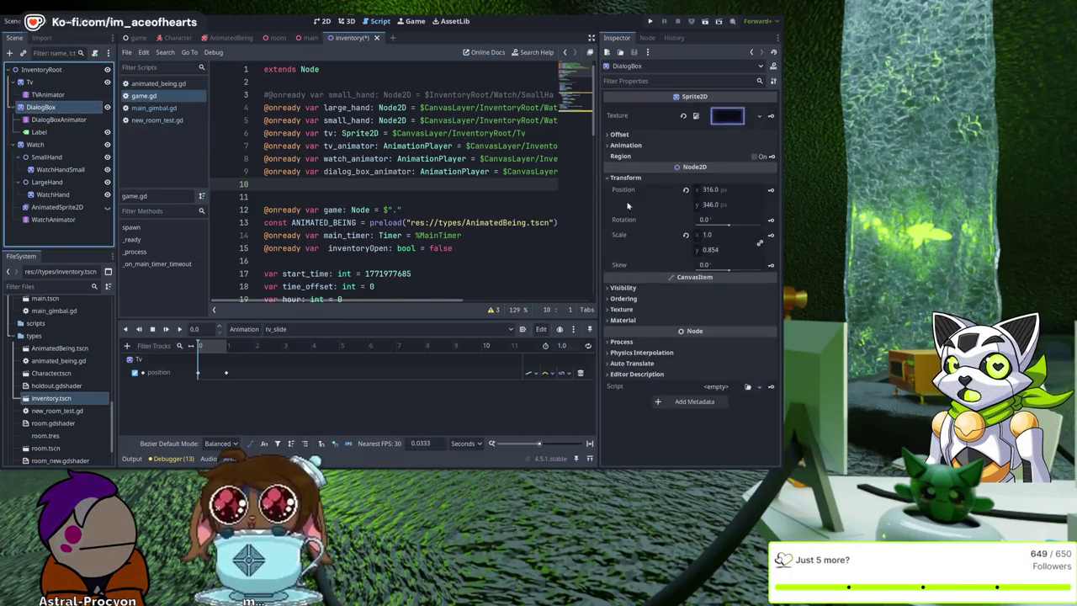
left_click(627, 146)
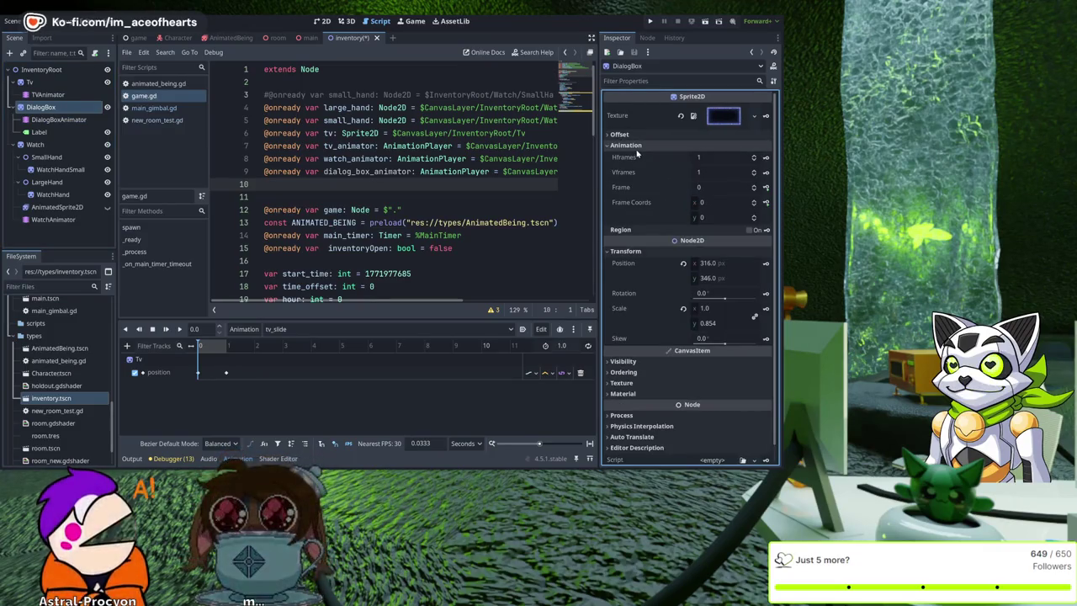
left_click(633, 146)
left_click(738, 118)
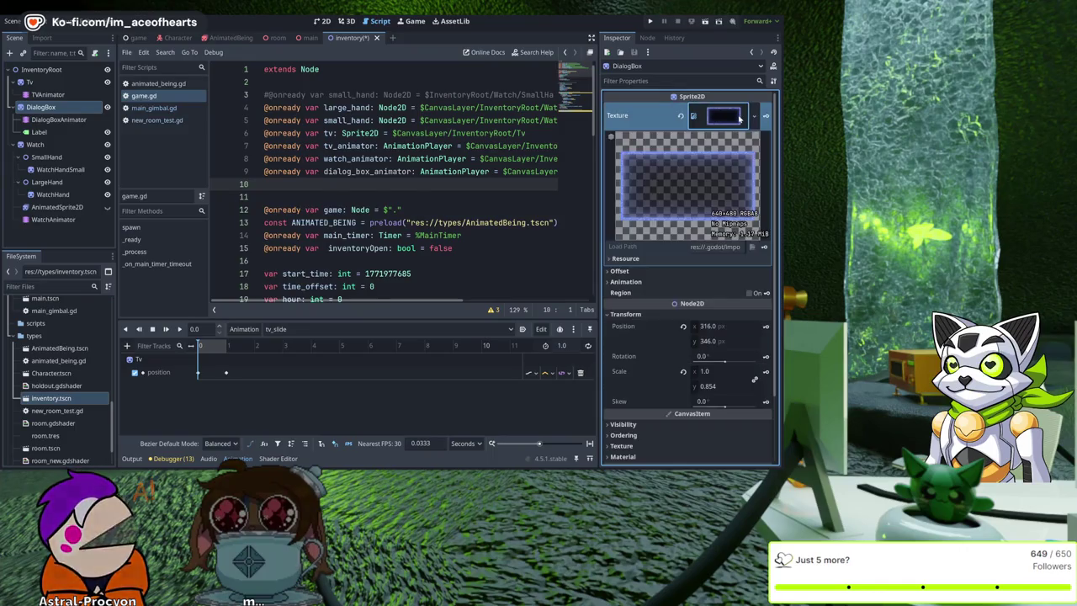
left_click(739, 118)
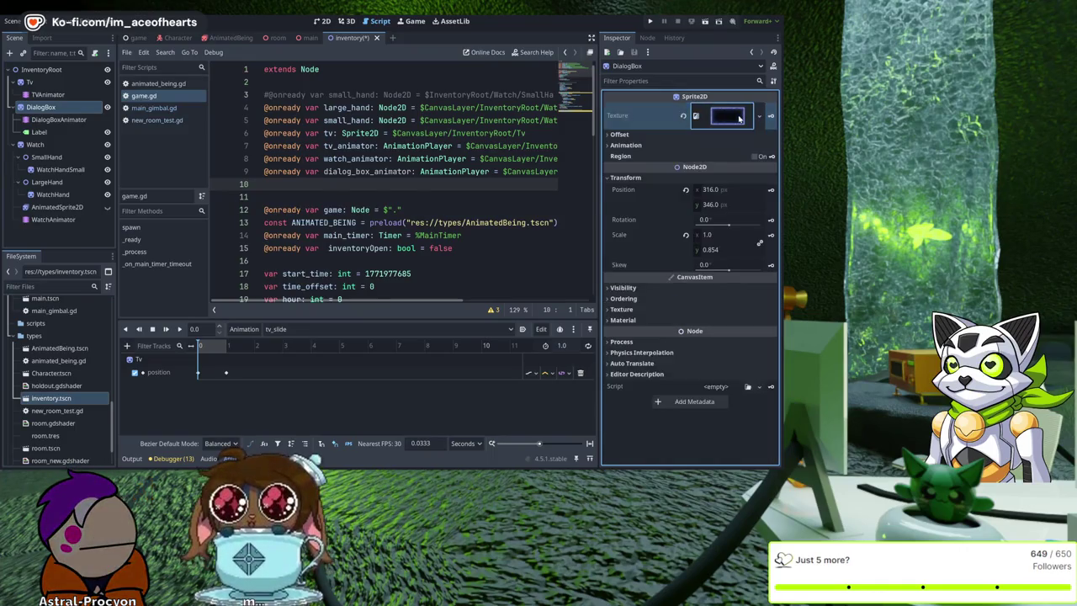
left_click(631, 319)
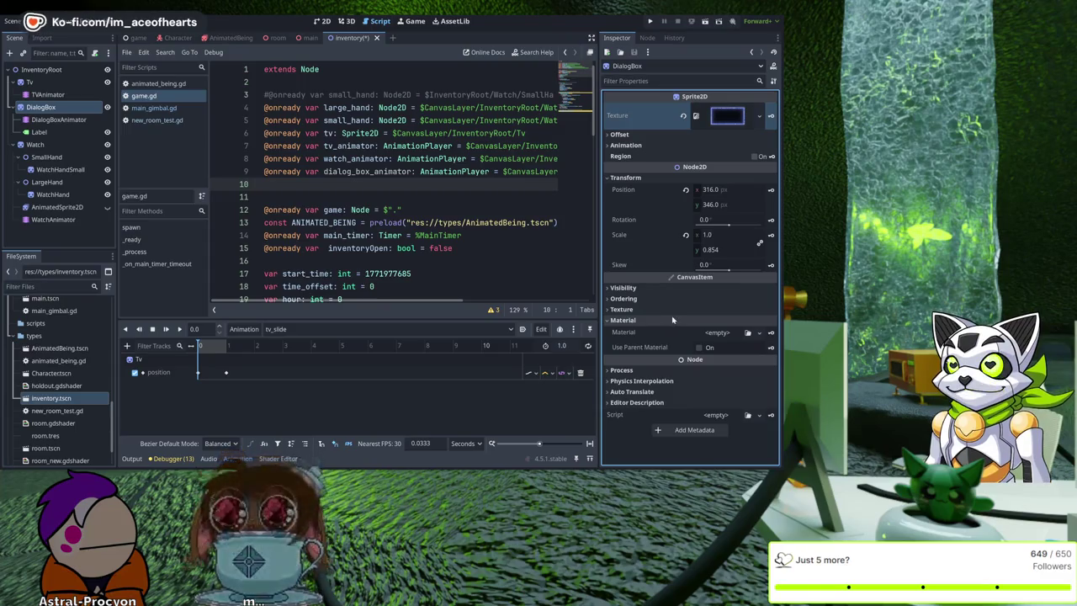
left_click(664, 320)
left_click(638, 288)
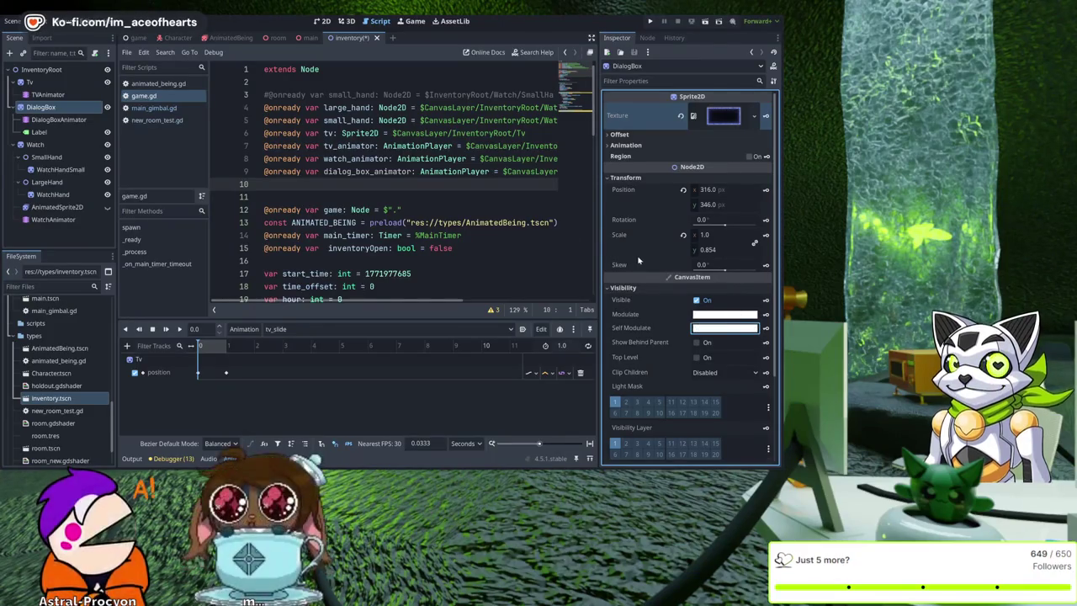
Expand DialogBox's material, texture filter/repeat and ordering sections in the Inspector.
scroll(641, 259, "down", 3)
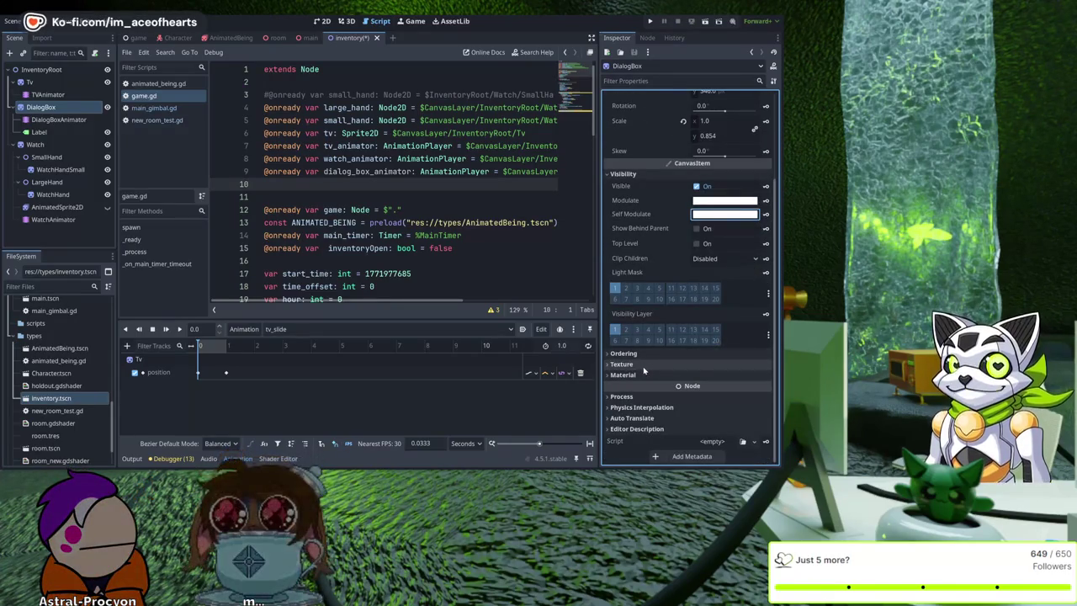
left_click(635, 375)
left_click(628, 364)
left_click(627, 353)
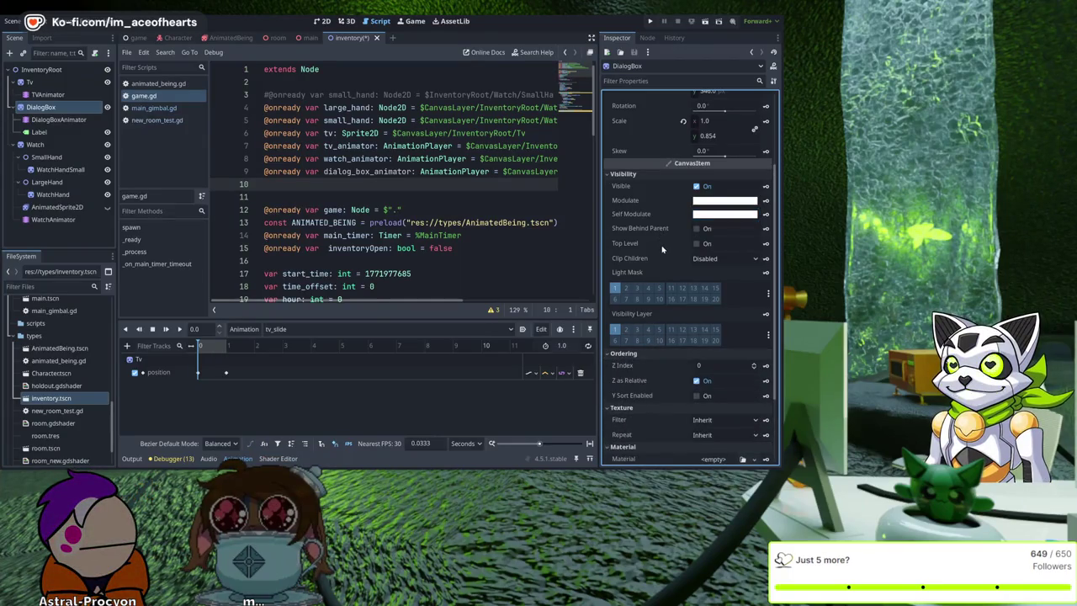
scroll(652, 256, "up", 3)
scroll(638, 270, "up", 1)
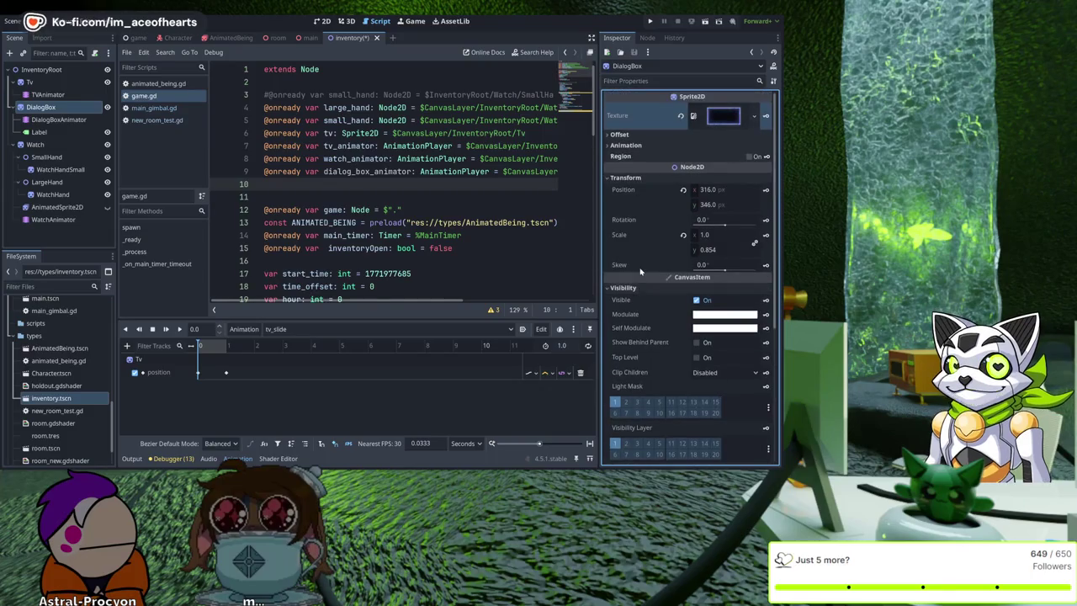
Review animation frame, offset and process settings, then preview the 640×480 dialog texture.
left_click(640, 145)
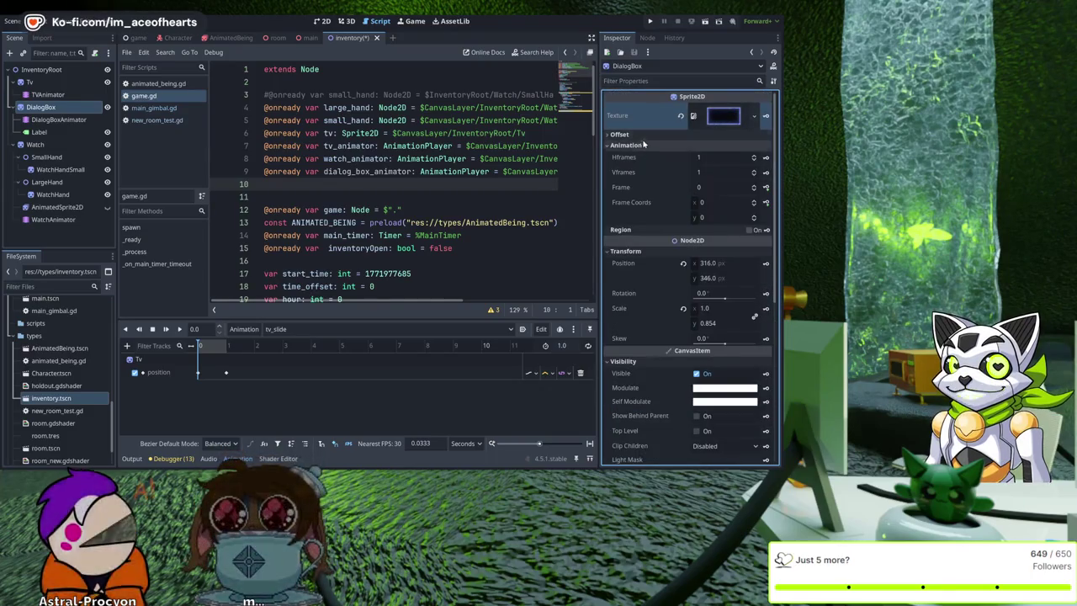
left_click(620, 134)
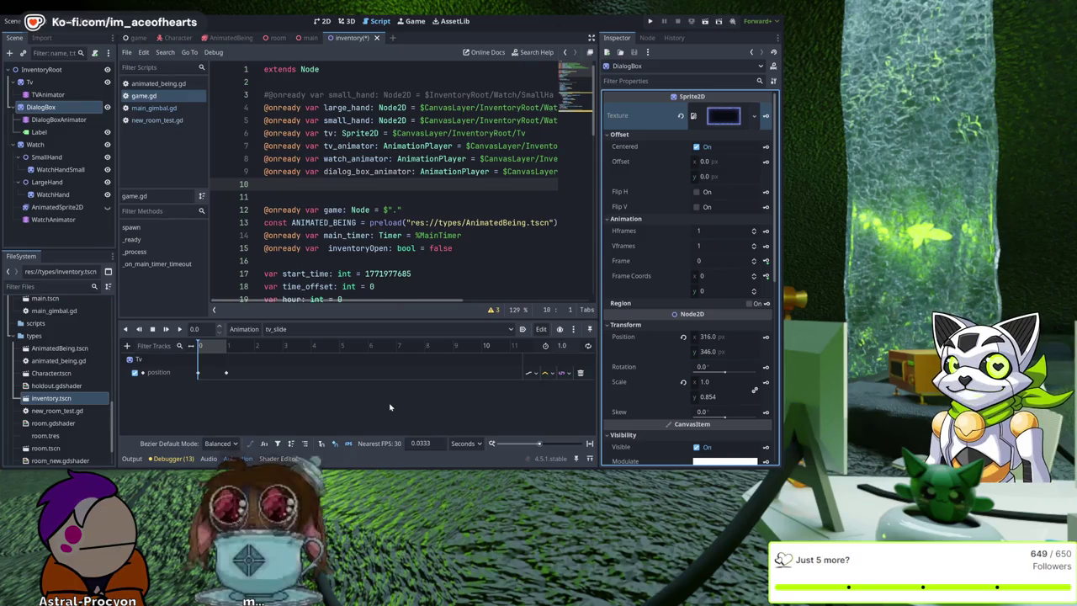
scroll(709, 268, "down", 6)
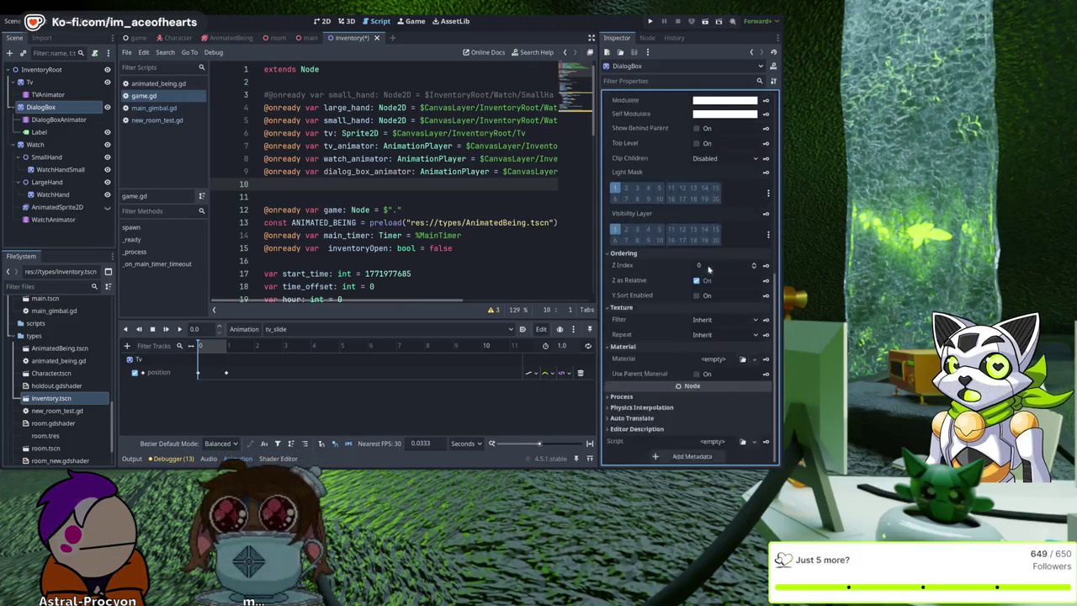
left_click(652, 398)
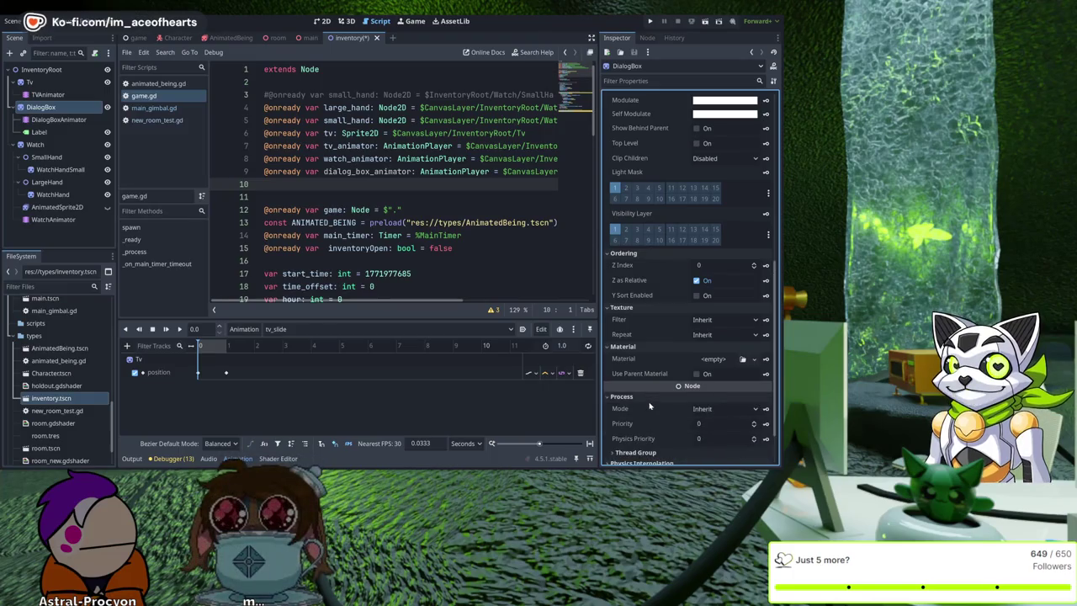
scroll(643, 406, "down", 2)
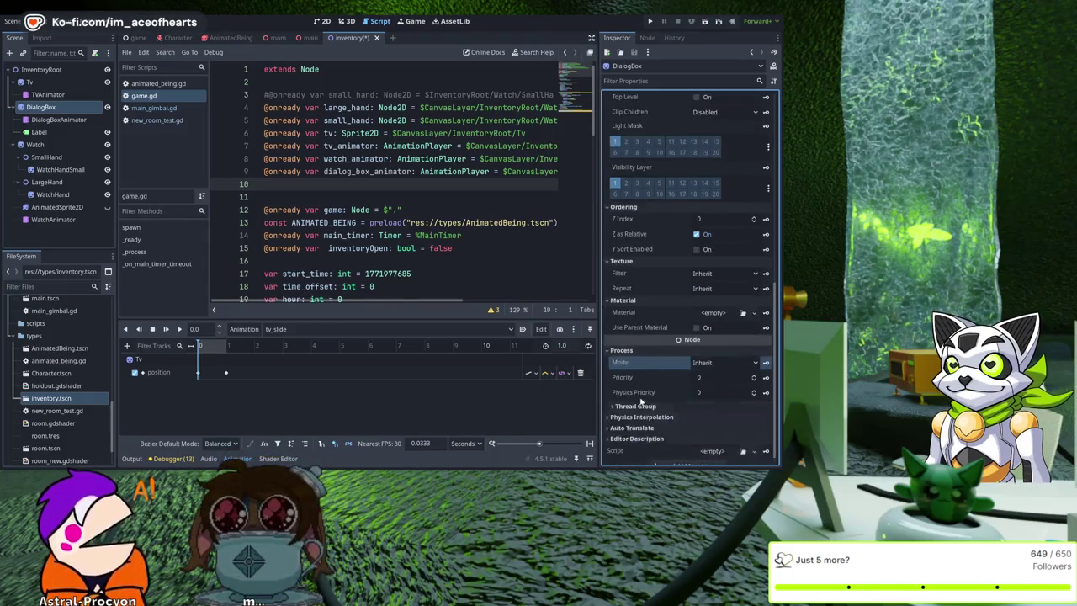
scroll(644, 405, "up", 4)
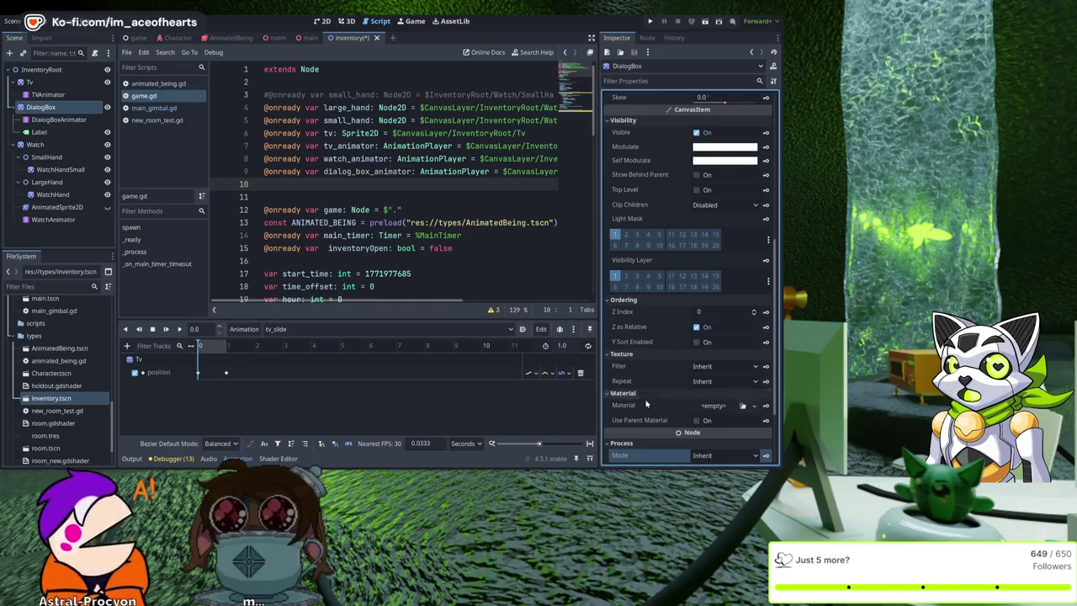
scroll(648, 403, "up", 10)
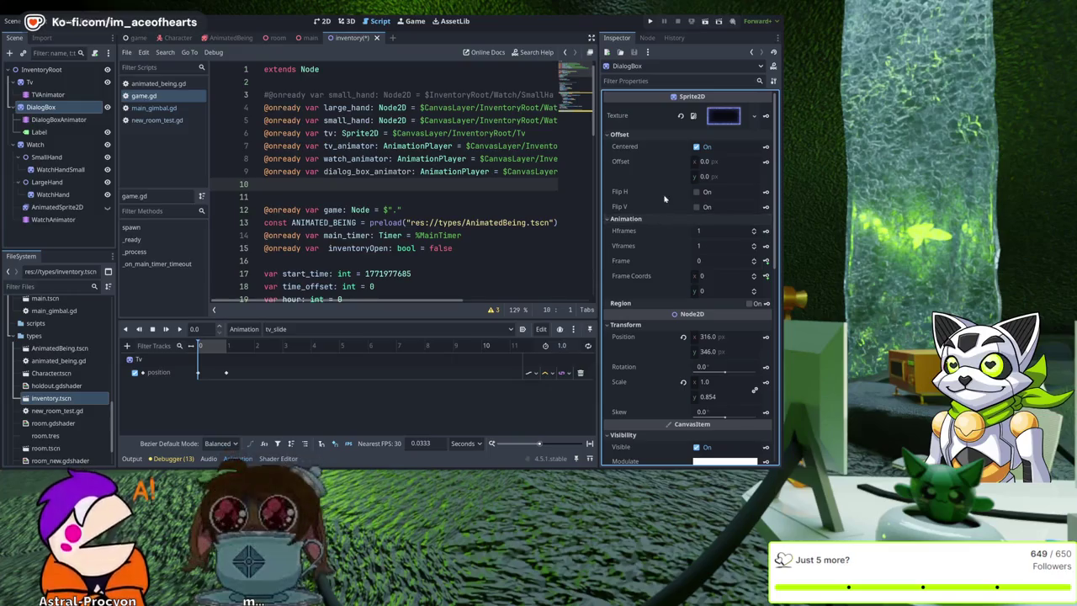
left_click(695, 123)
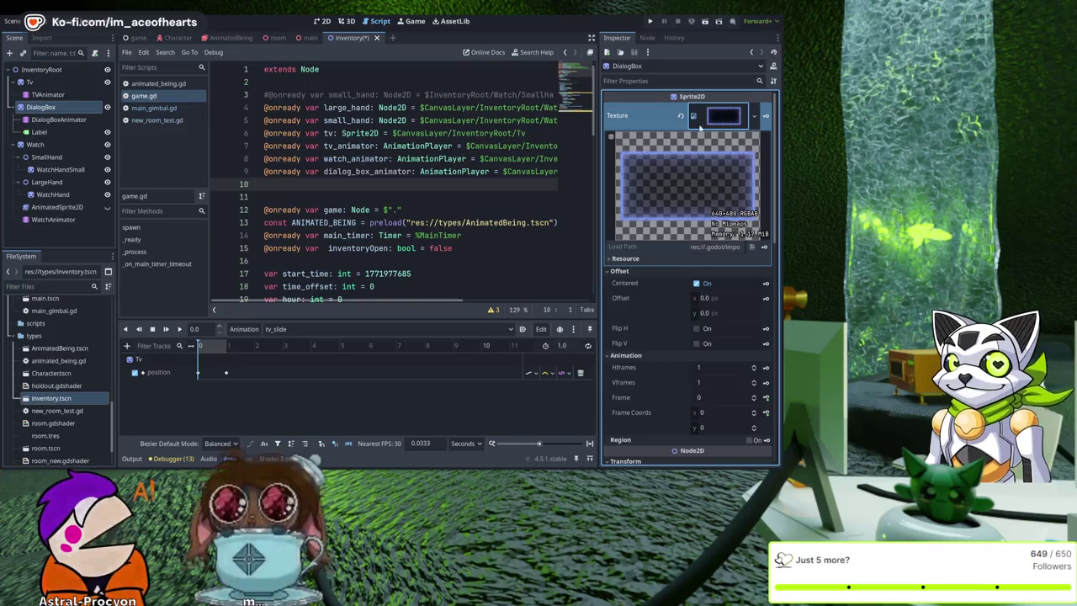
left_click(630, 261)
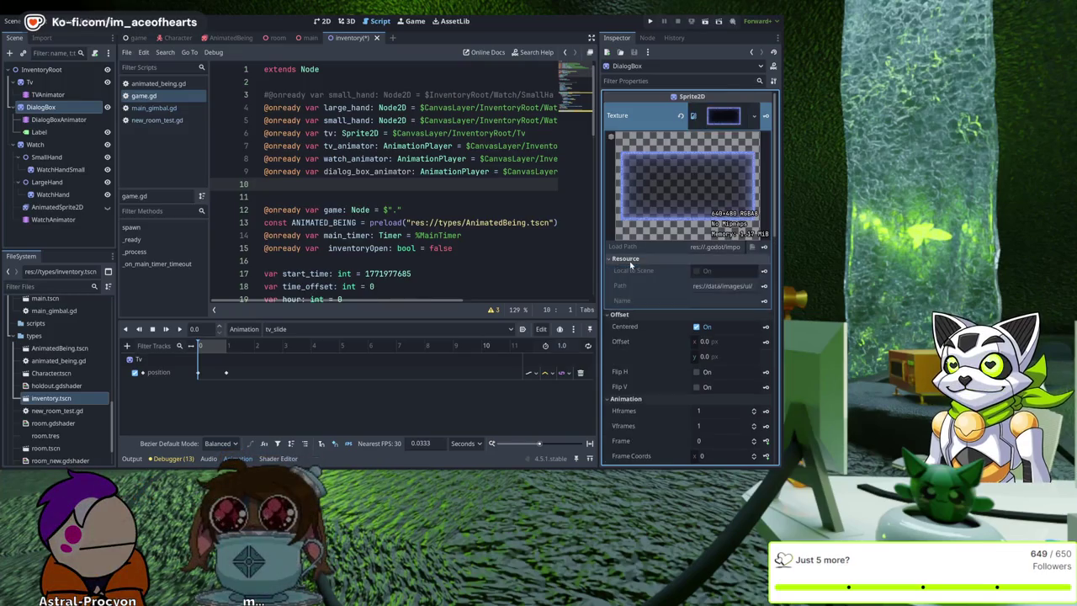
left_click(629, 260)
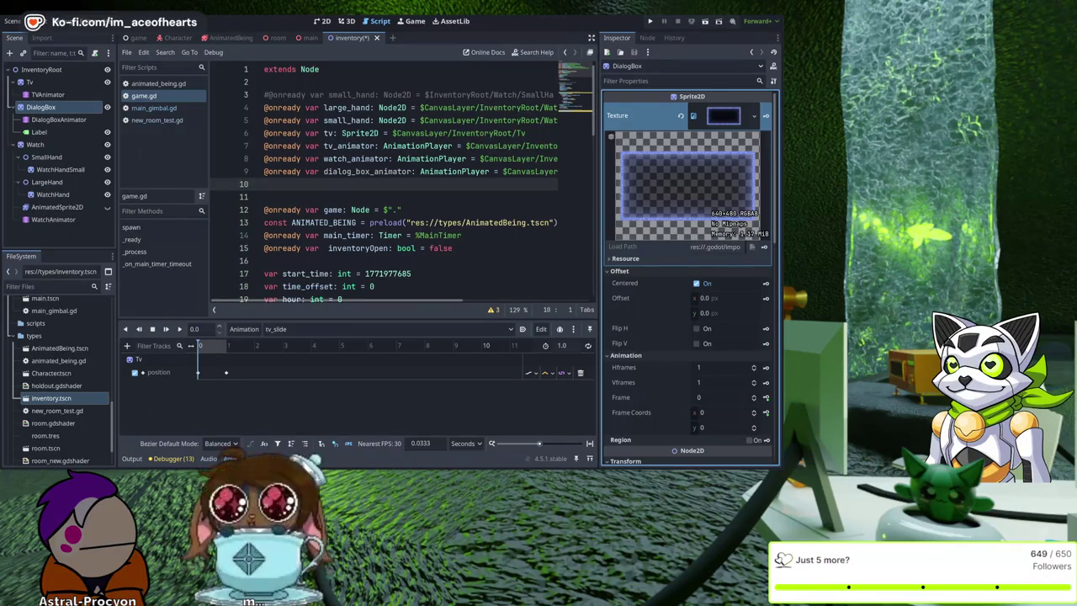
scroll(690, 277, "down", 5)
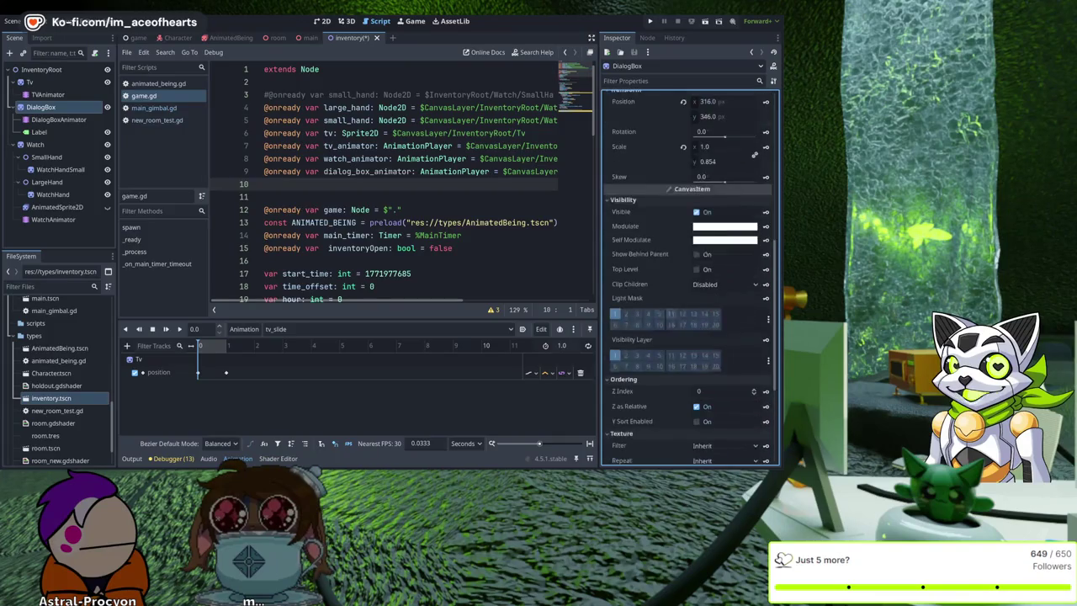
scroll(690, 277, "up", 2)
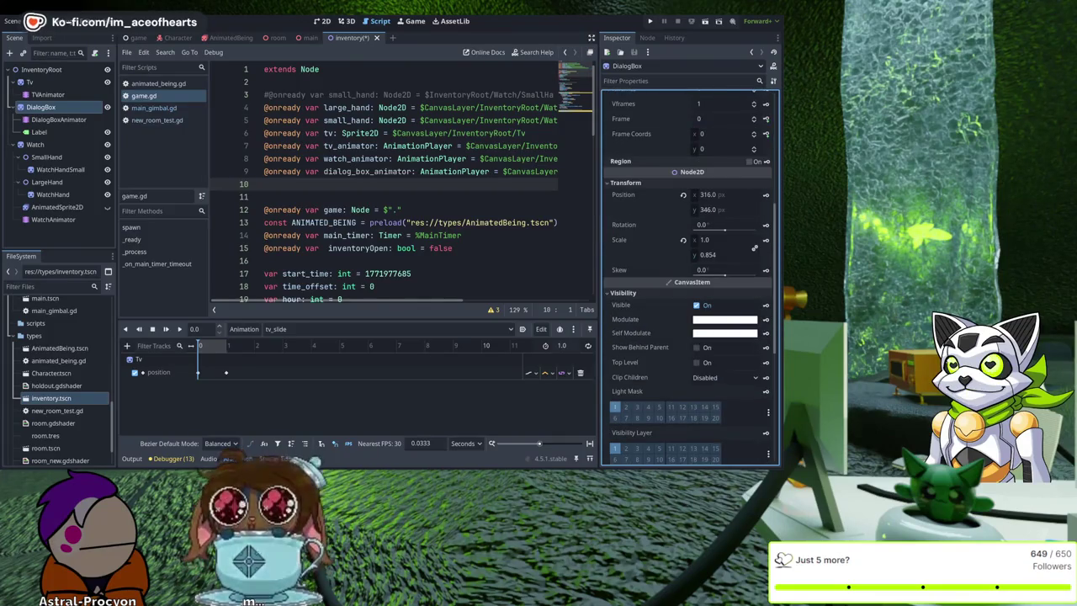
left_click(346, 21)
Try and undo a transparent self modulate on DialogBox, then frame and zoom it in the 2D view.
left_click(326, 21)
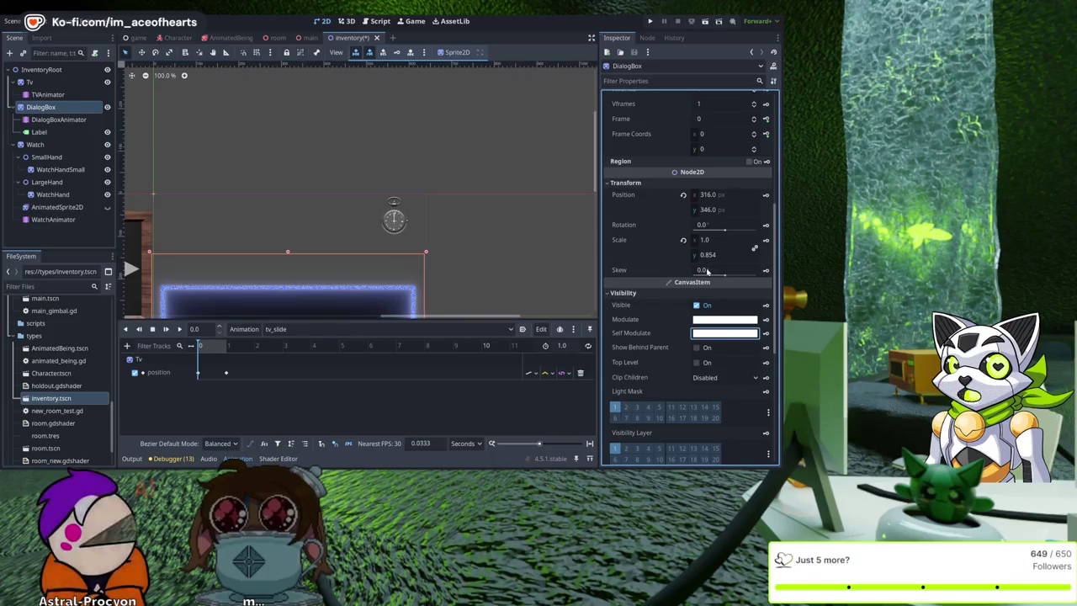
key("ctrl+z")
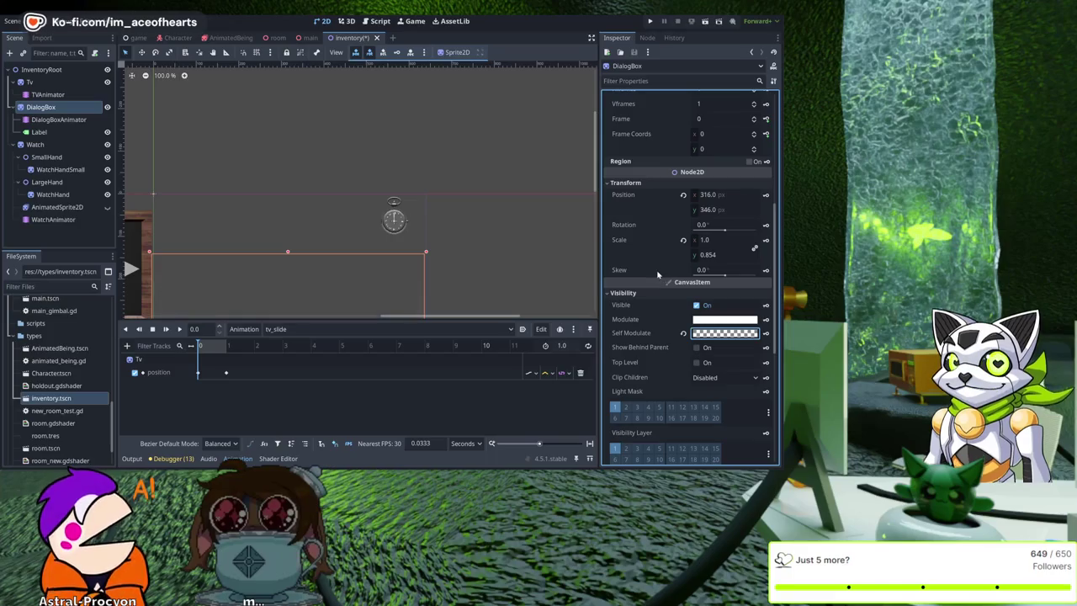
key("ctrl+z")
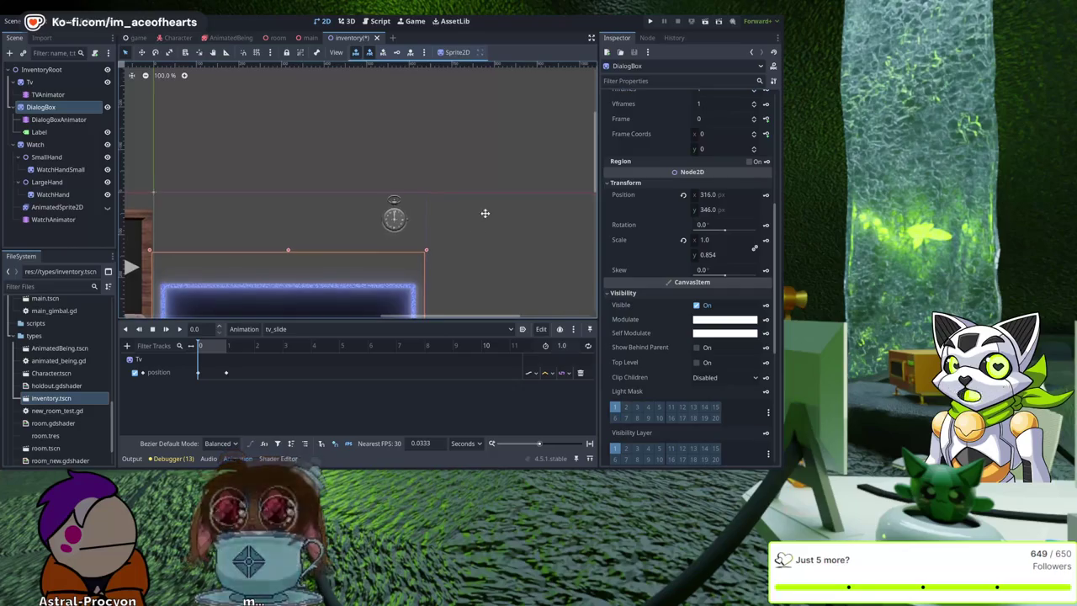
key("f")
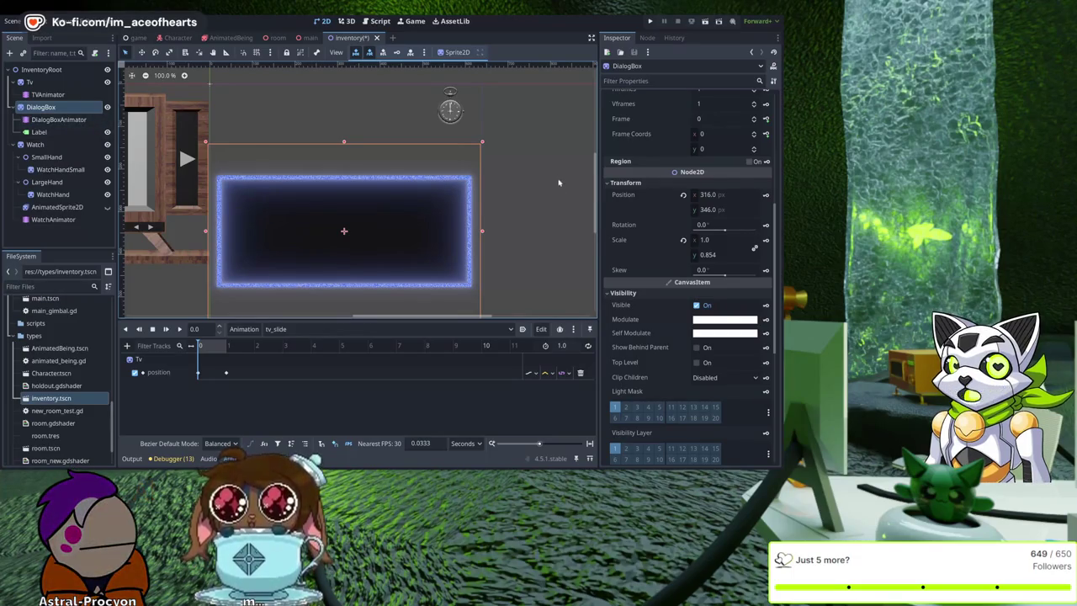
scroll(538, 164, "up", 1)
left_click(49, 119)
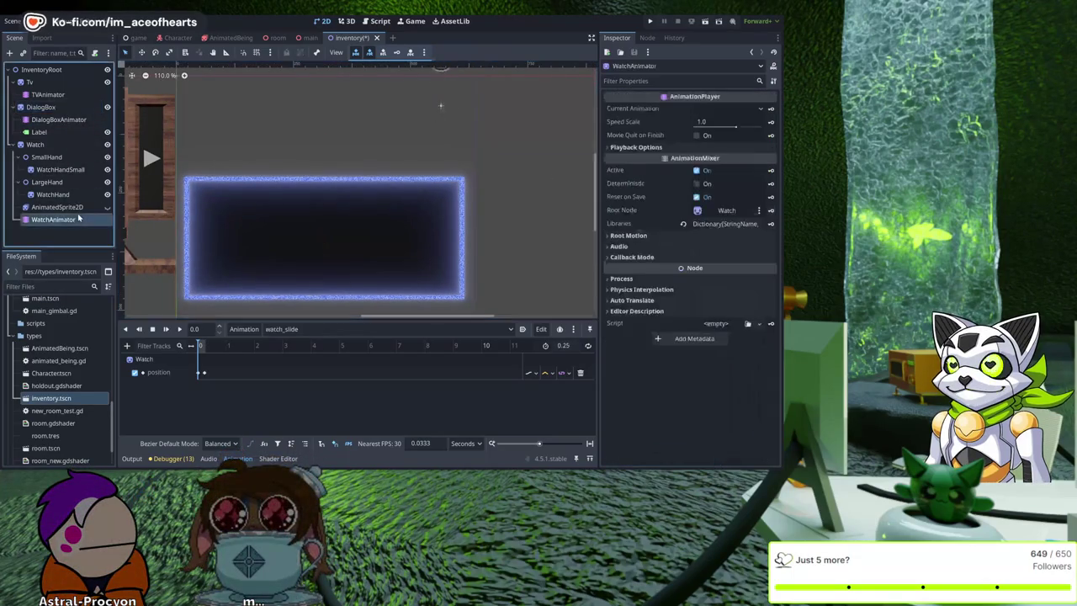
Select DialogBox, then DialogBoxAnimator to show its empty animation player.
left_click(74, 106)
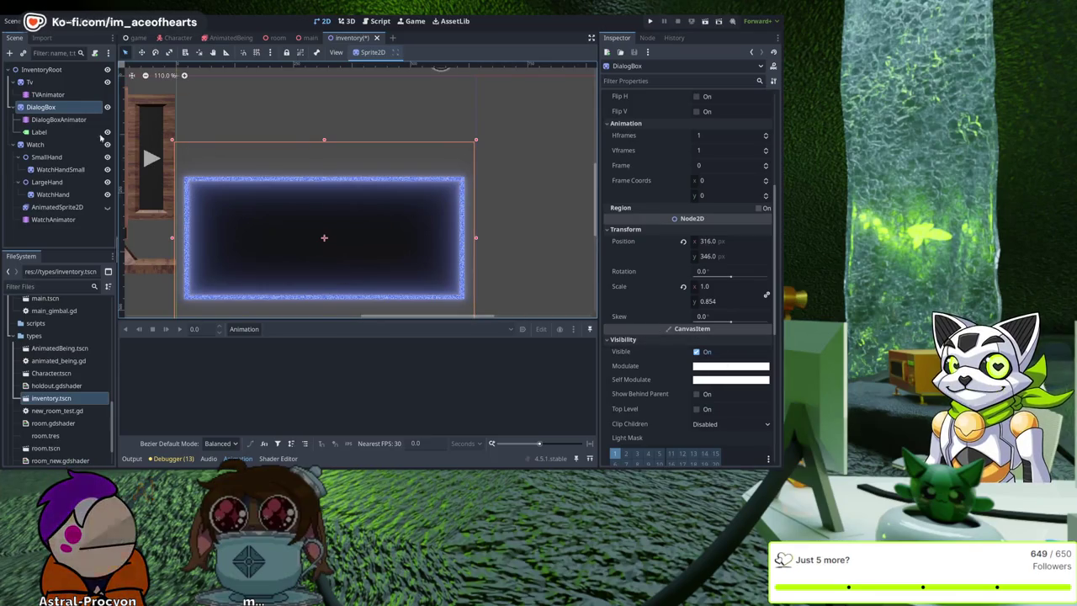
left_click(55, 119)
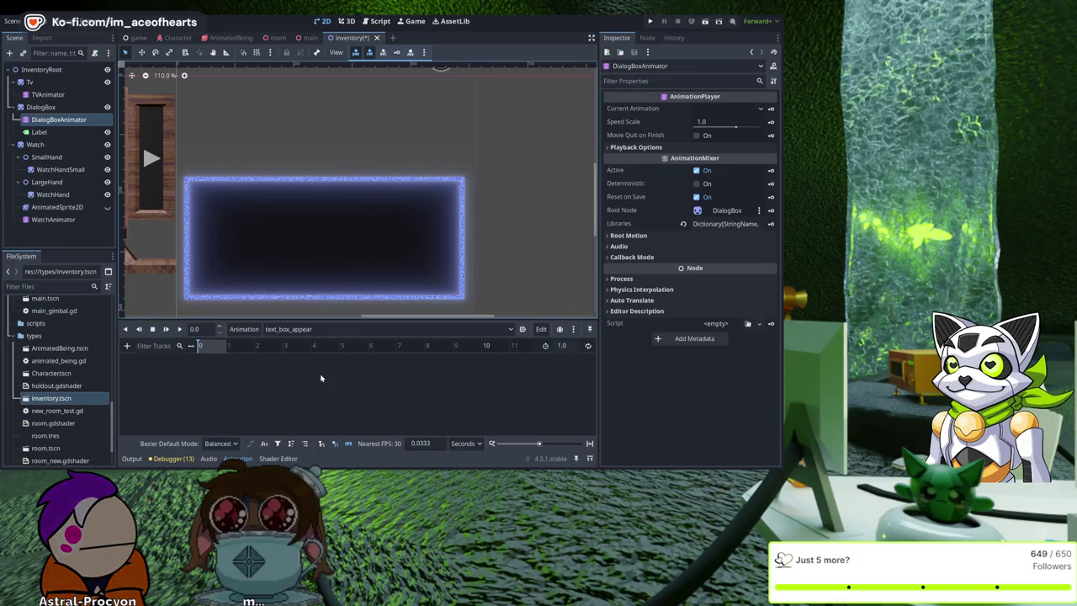
Key DialogBox's self modulate at 0 s, fade it to transparent at 1 s, and key visible off.
left_click(41, 107)
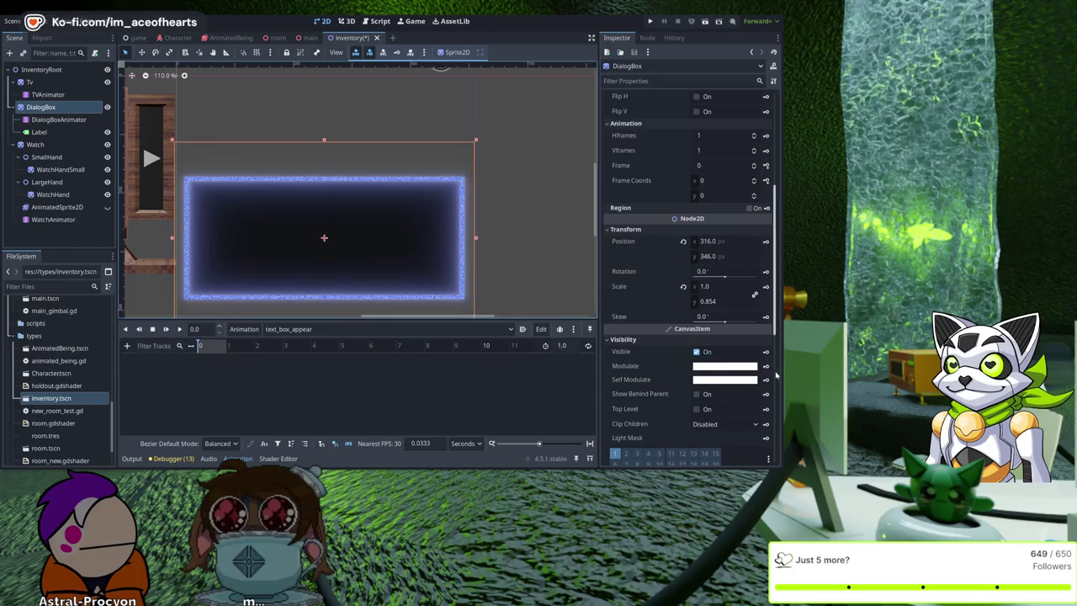
left_click(767, 381)
left_click(397, 257)
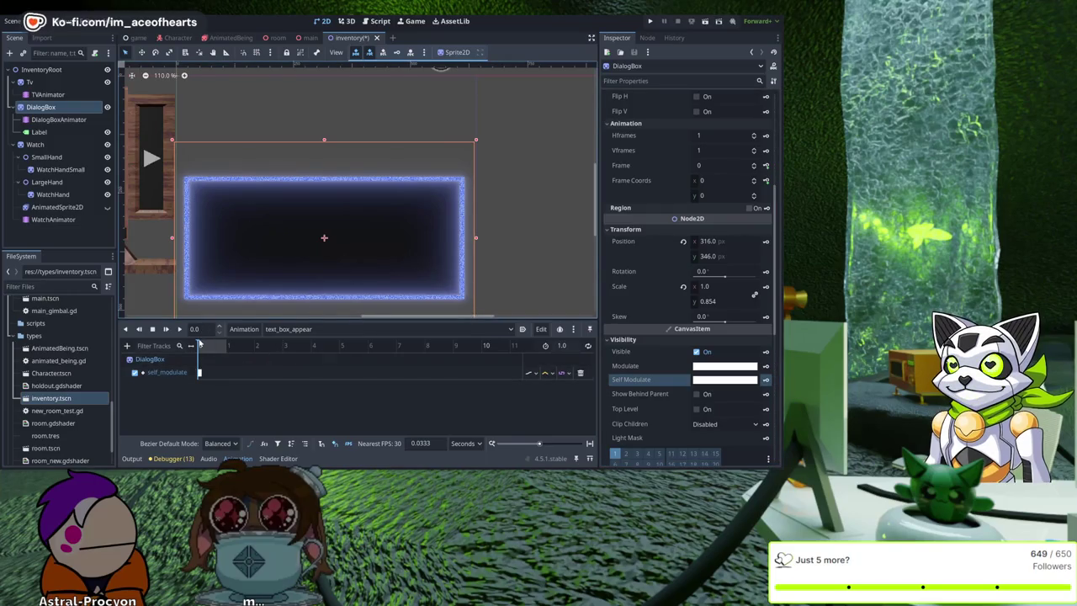
left_click_drag(199, 343, 224, 342)
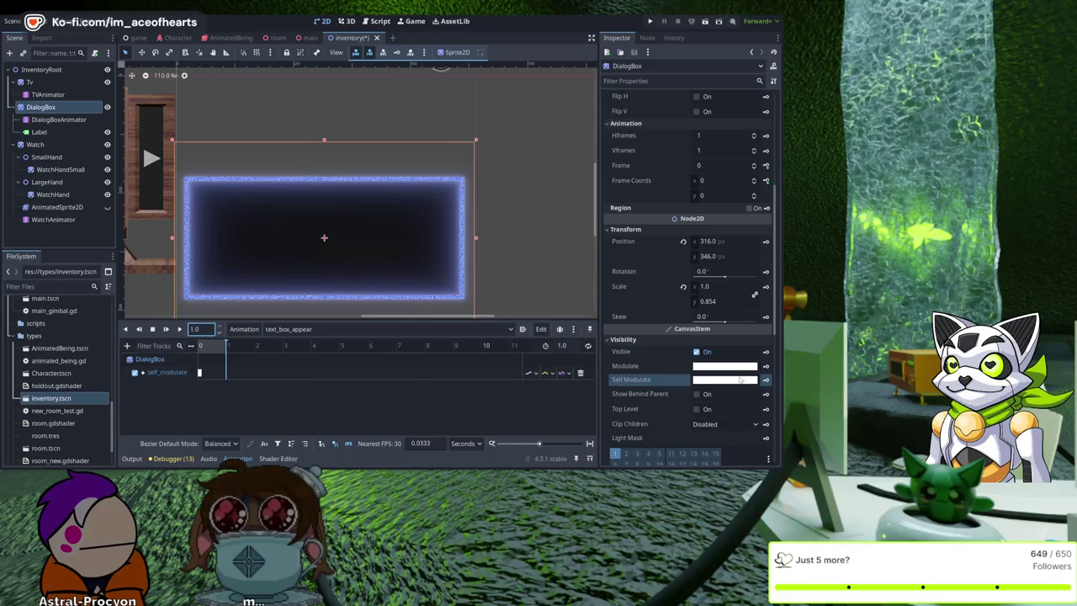
left_click(765, 380)
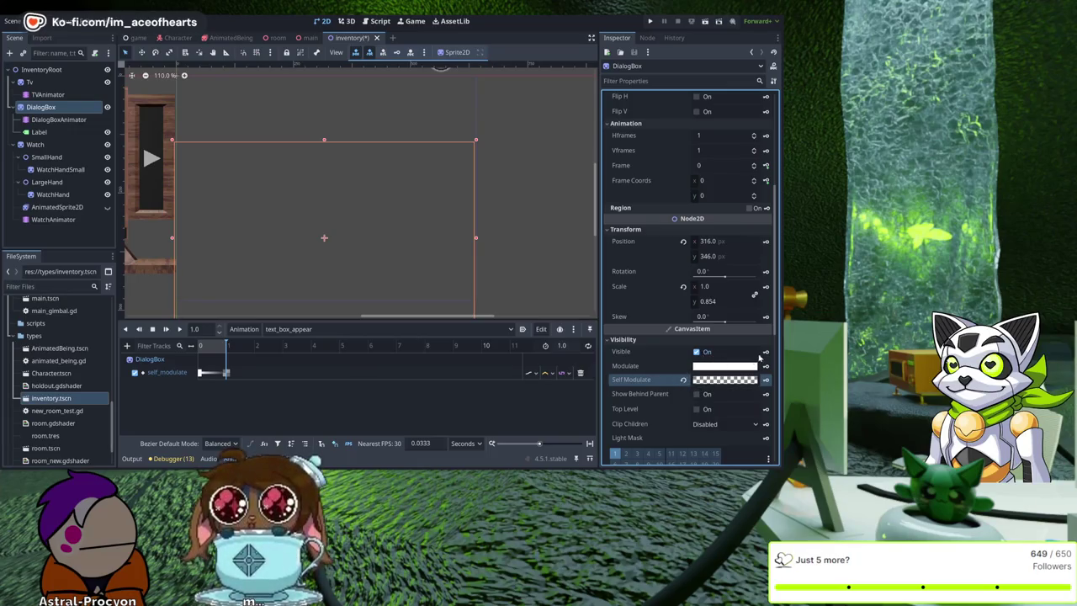
left_click(697, 351)
left_click(765, 352)
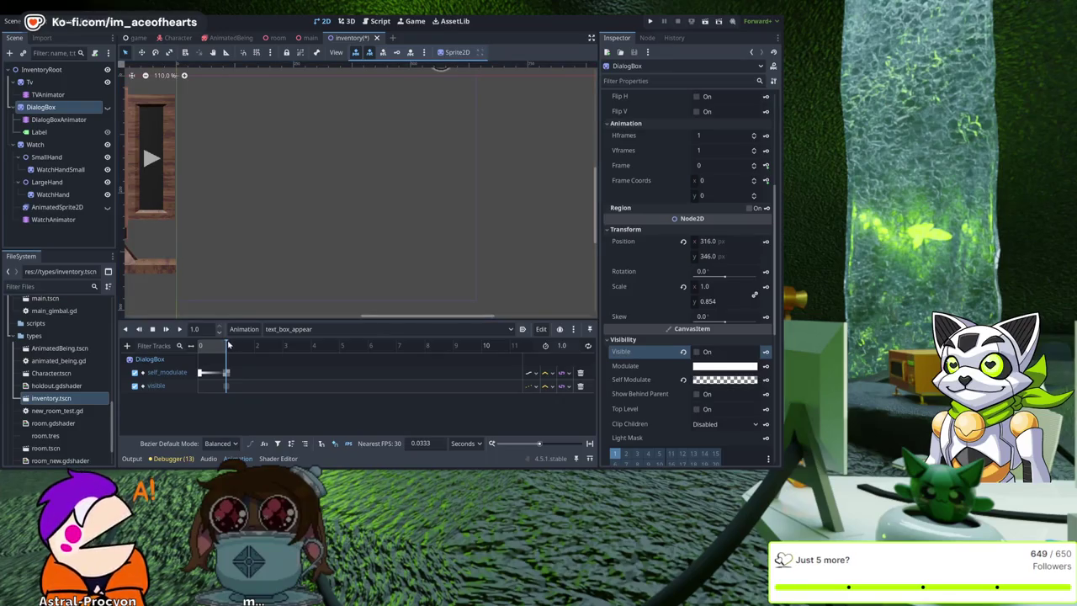
At 0.95 s, key the dialog box's Visible property as on, then rewind the playhead to 0.
left_click(201, 329)
type("5")
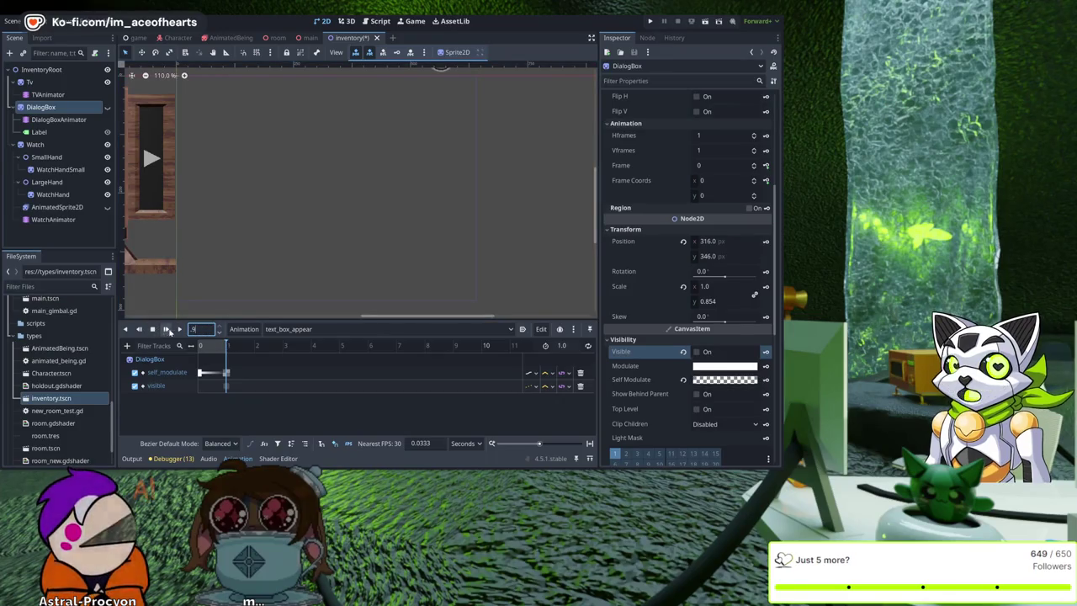
key("Return")
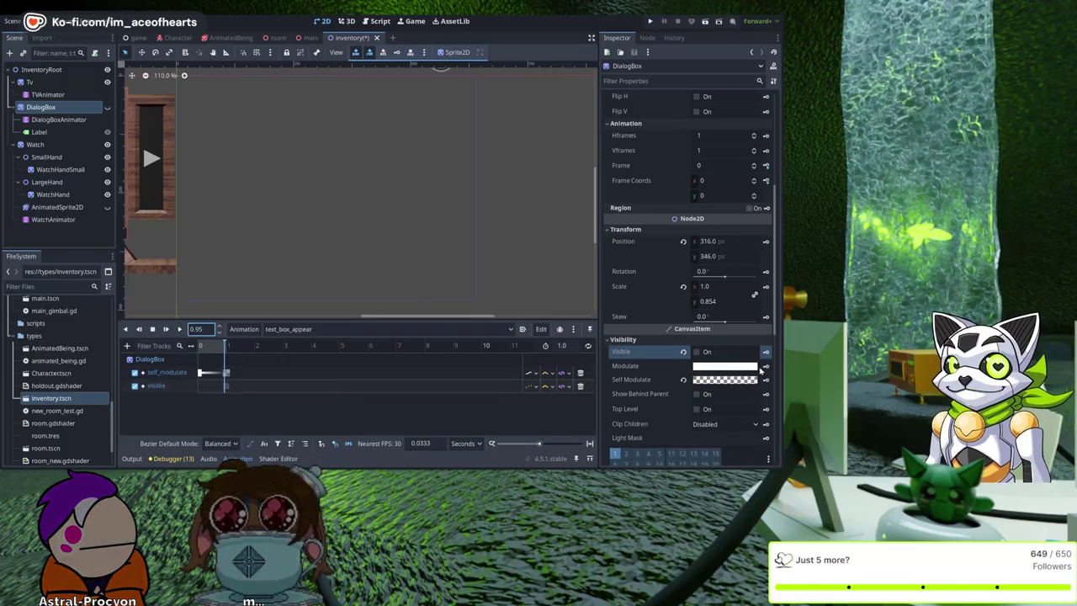
left_click(697, 352)
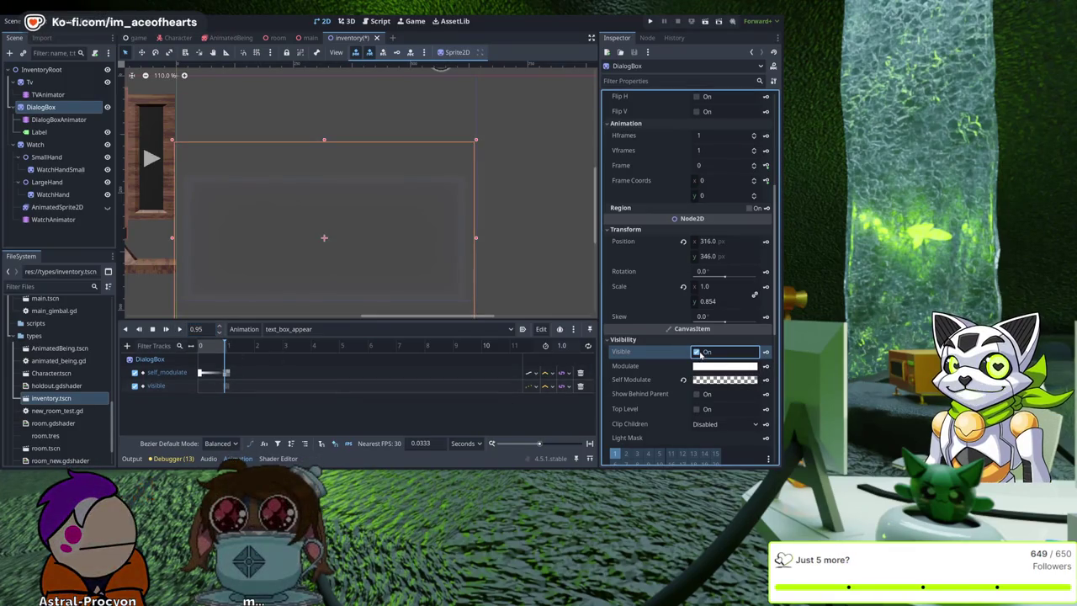
left_click(764, 354)
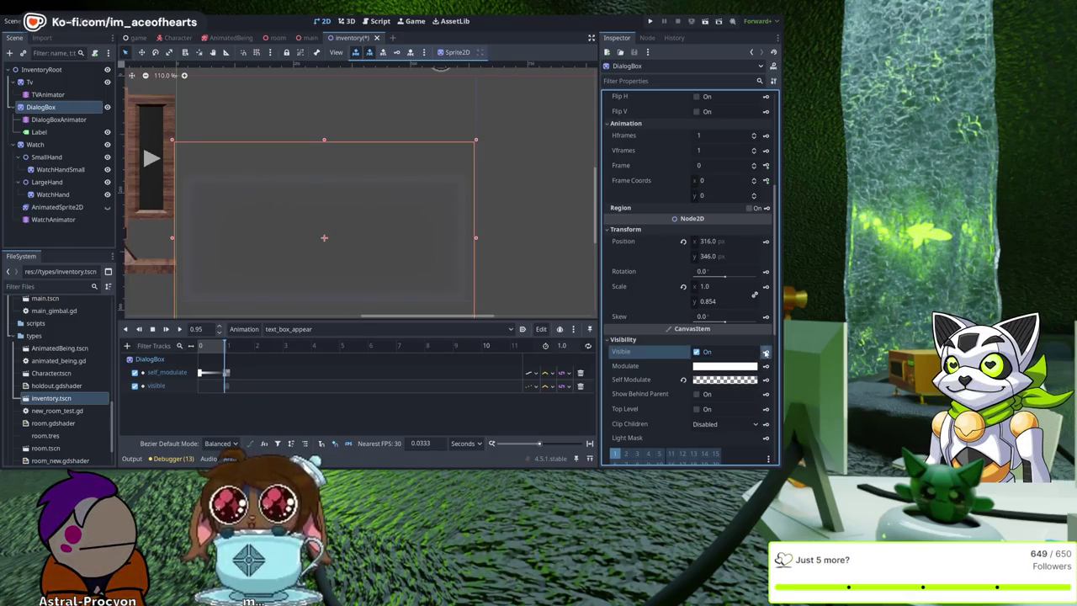
left_click(765, 353)
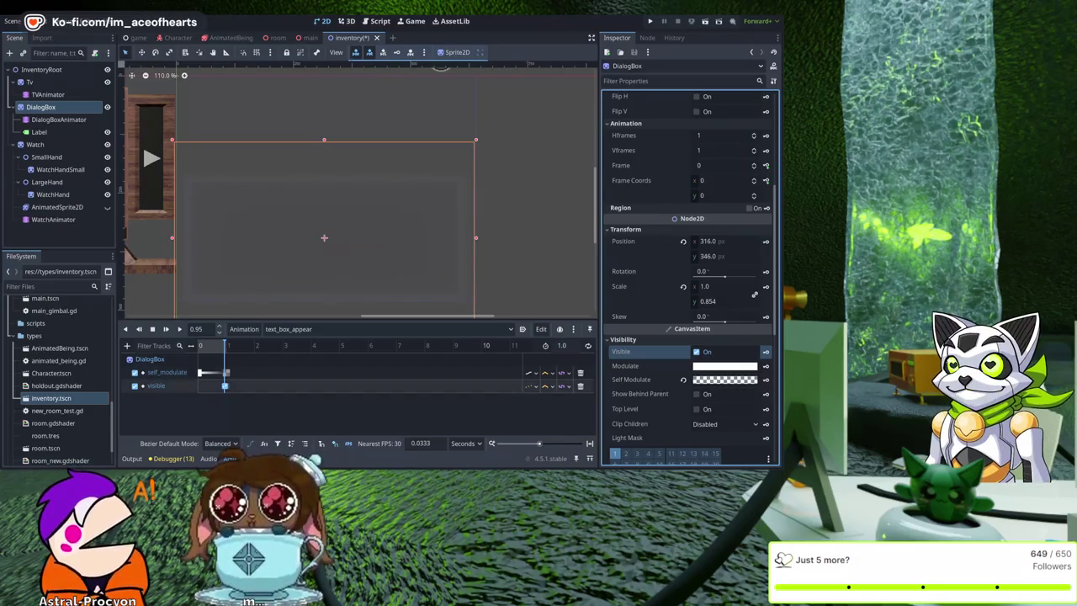
left_click_drag(224, 347, 177, 352)
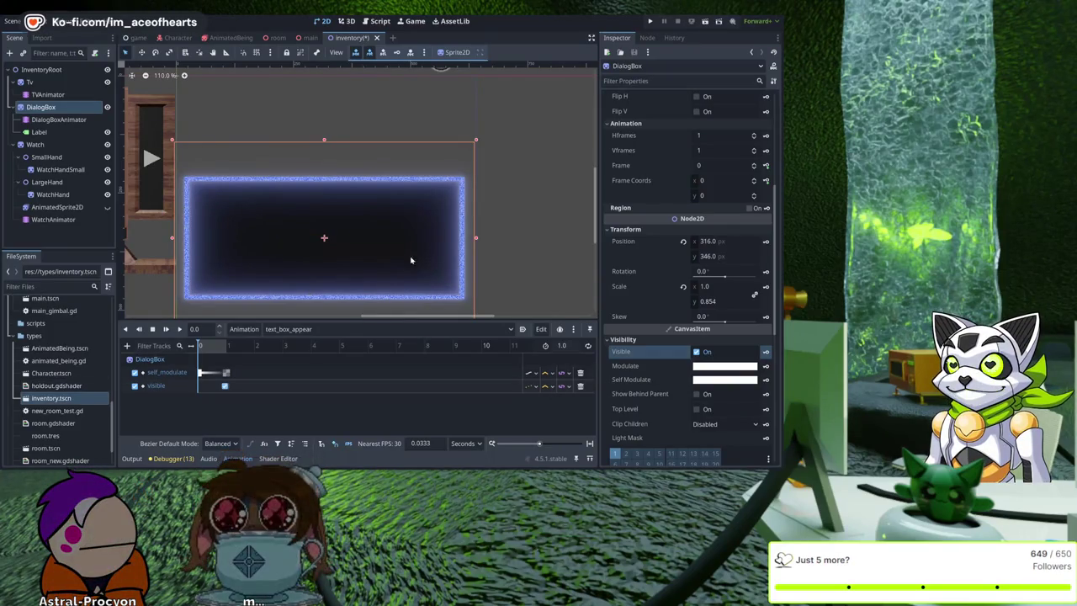
Zoom the 2D viewport out so the whole inventory scene is in view.
scroll(355, 276, "down", 2)
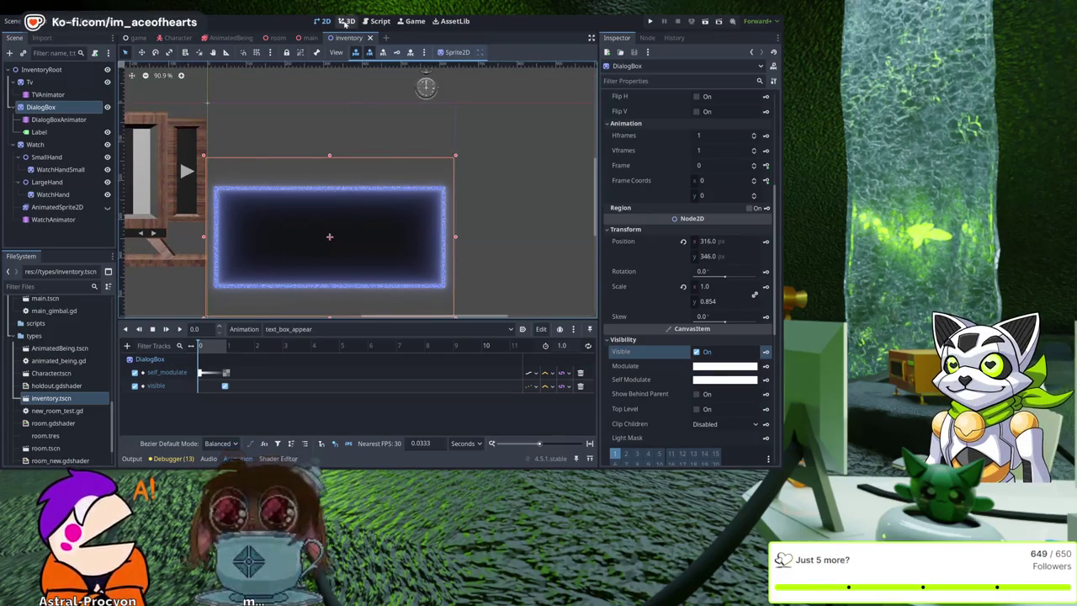
In game.gd, remove the duplicate $DialogBox dialog_box_animator declaration, keeping the $CanvasLayer one.
left_click(376, 21)
scroll(452, 139, "down", 9)
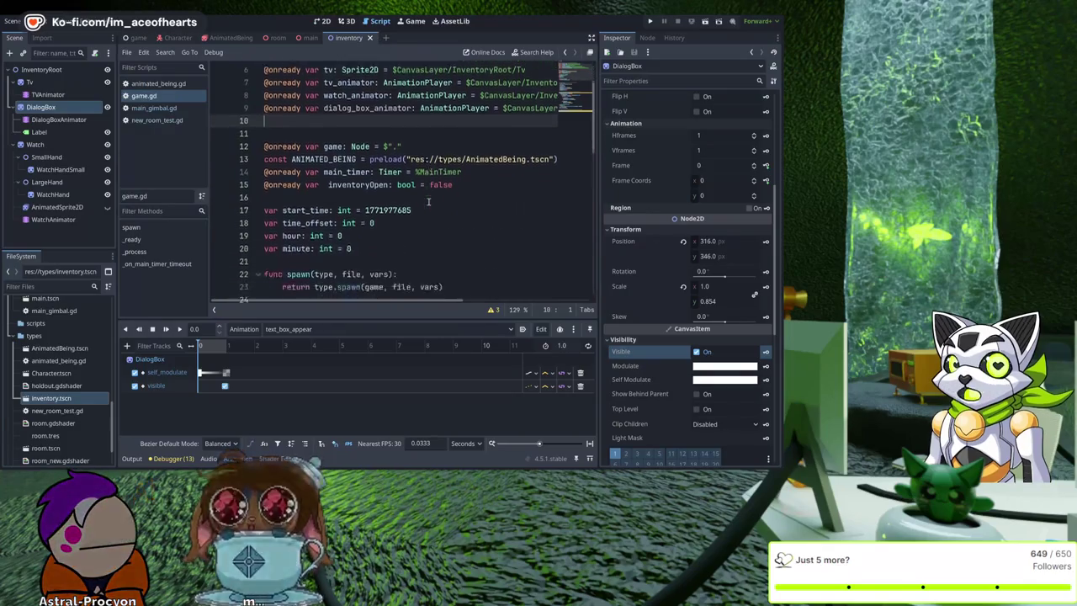
scroll(452, 139, "down", 3)
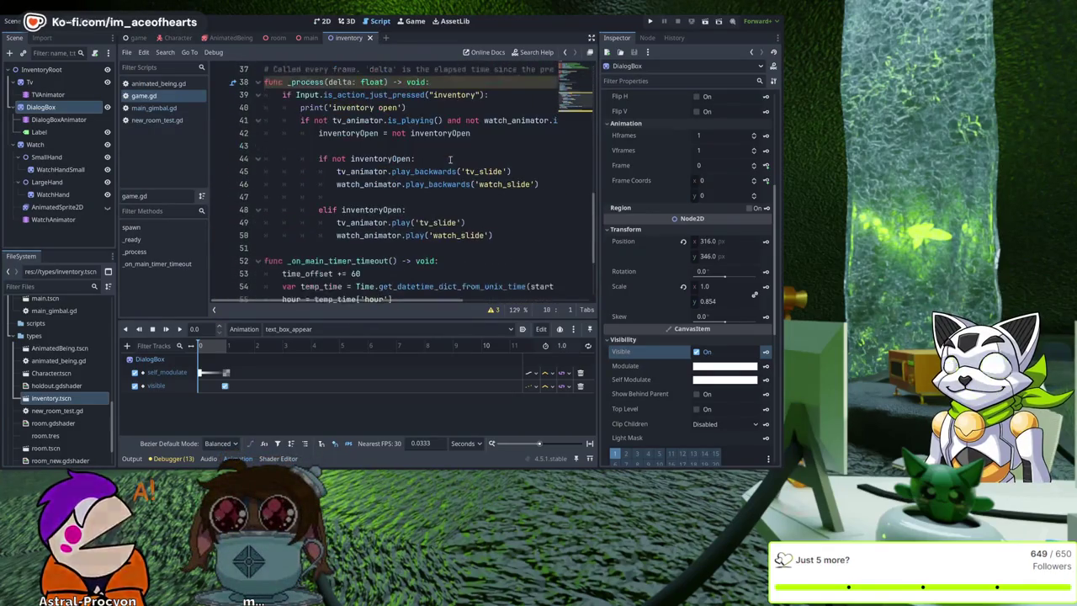
left_click(521, 171)
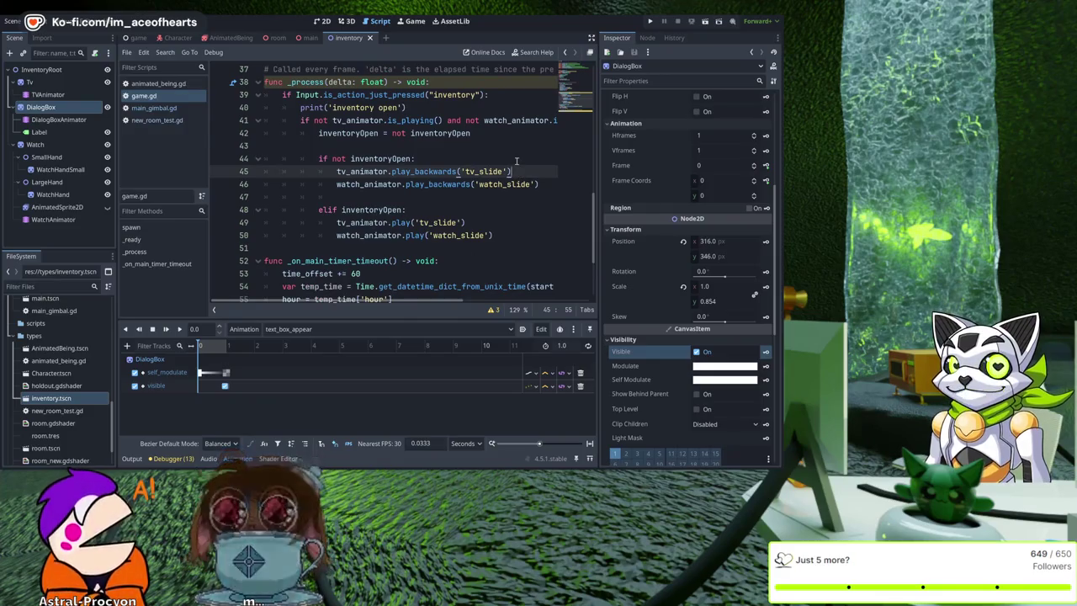
scroll(419, 188, "up", 4)
scroll(379, 191, "up", 8)
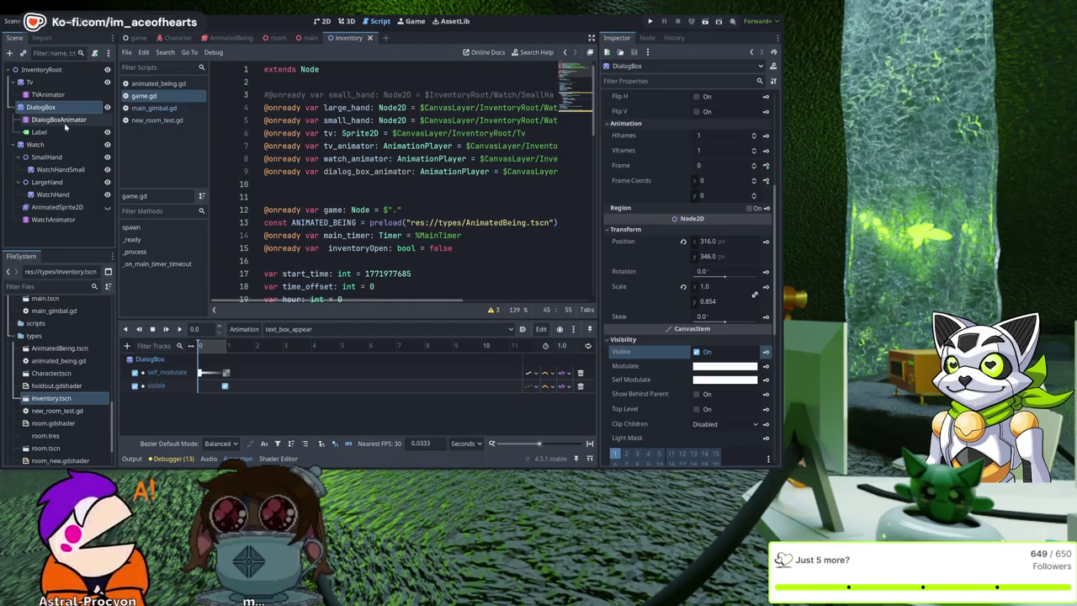
left_click_drag(64, 124, 353, 186)
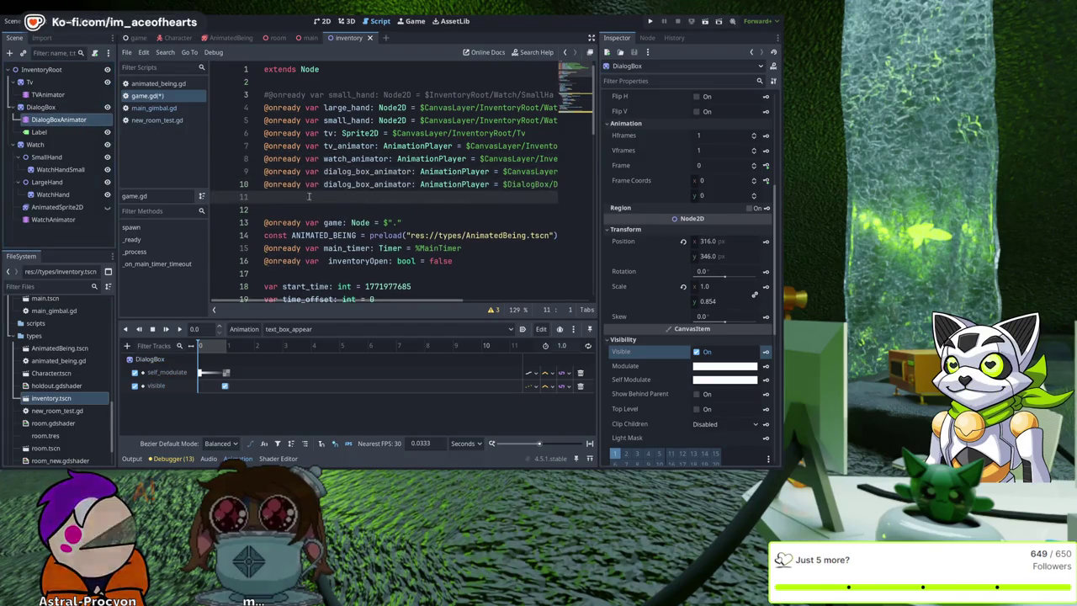
key("Up")
key("Return")
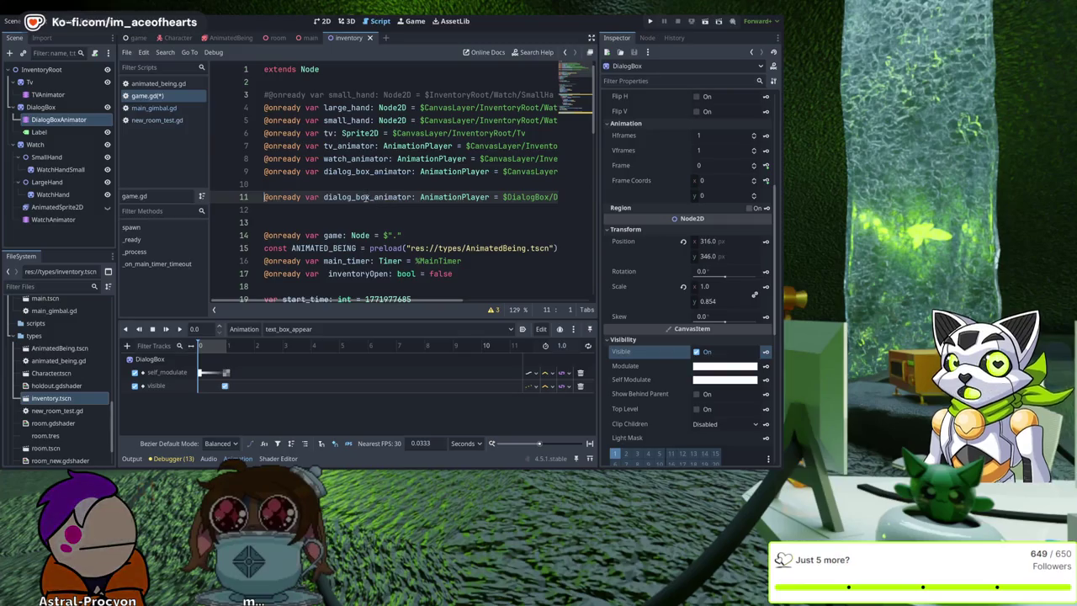
key("Down")
key("Down")
key("Down")
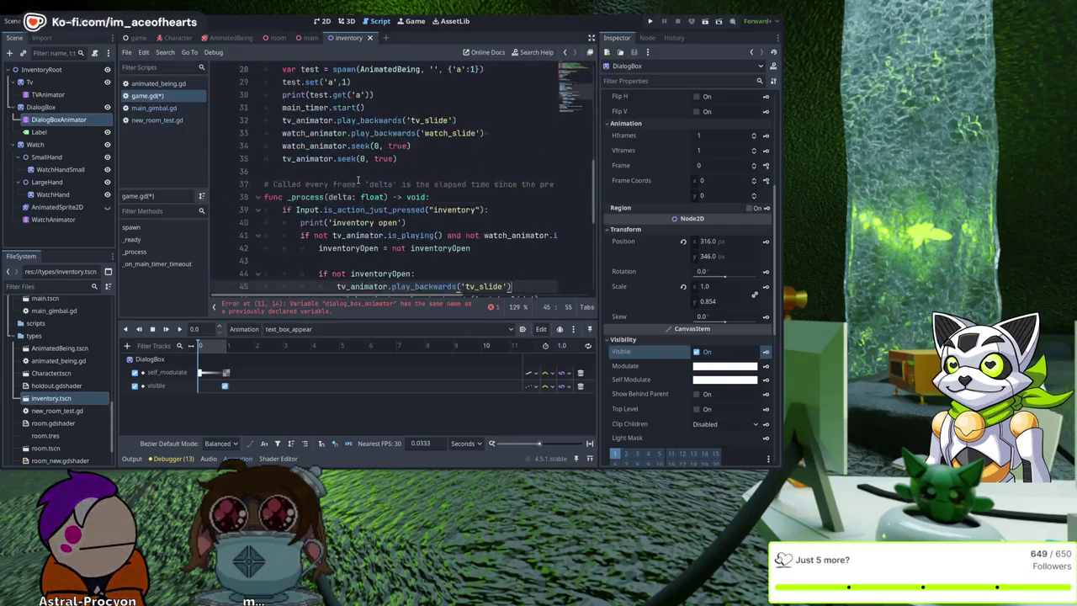
Select the dialog_box_animator name on line 9, then put the caret at the end of line 46.
scroll(352, 177, "up", 1)
scroll(352, 177, "up", 8)
double_click(386, 172)
key("ctrl+c")
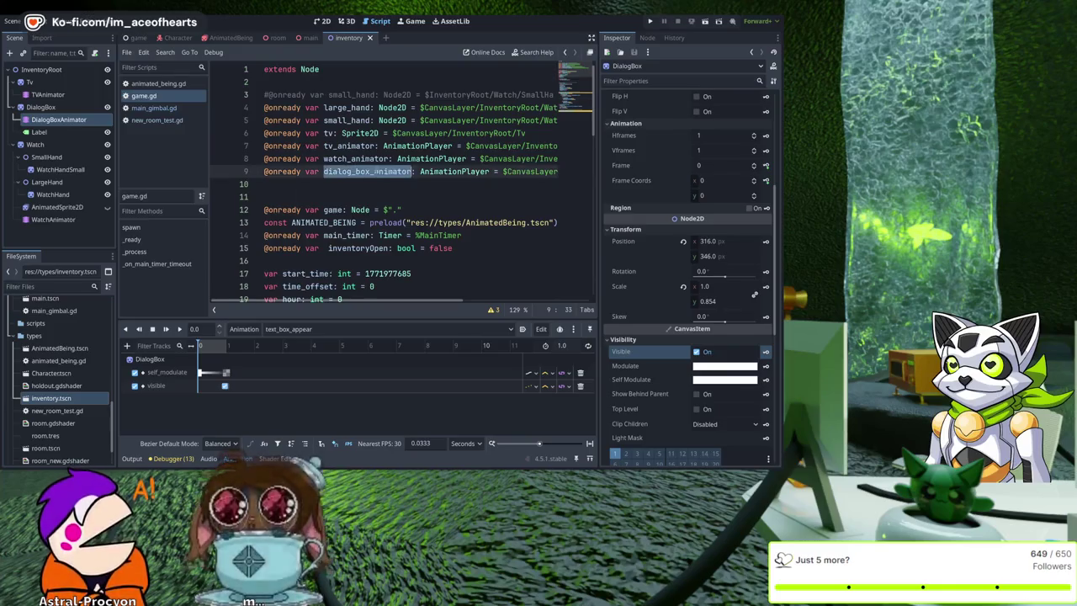
scroll(400, 217, "down", 10)
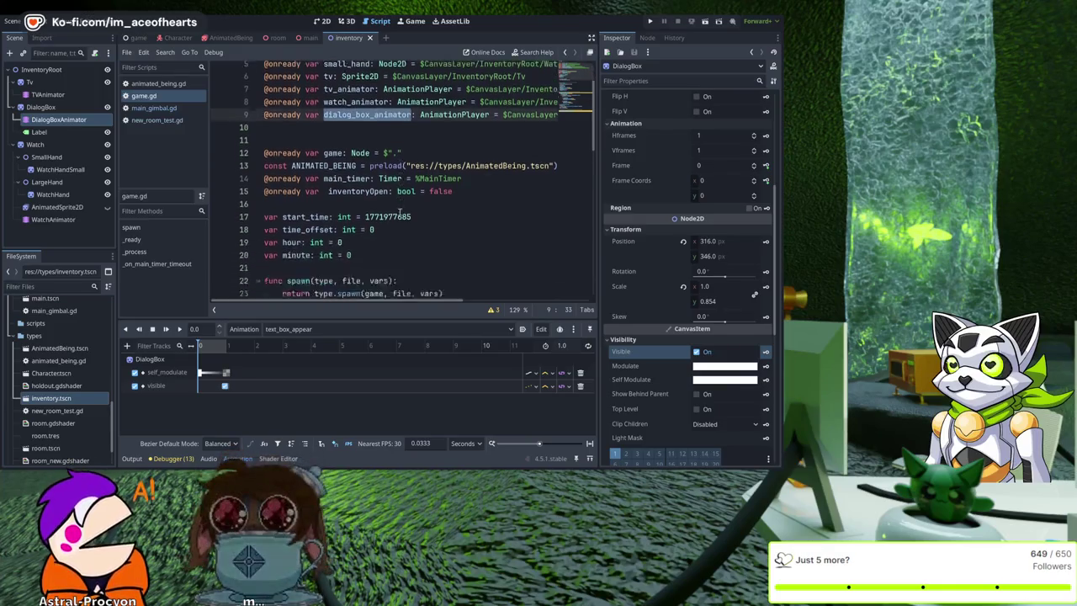
scroll(400, 209, "down", 3)
scroll(399, 209, "up", 1)
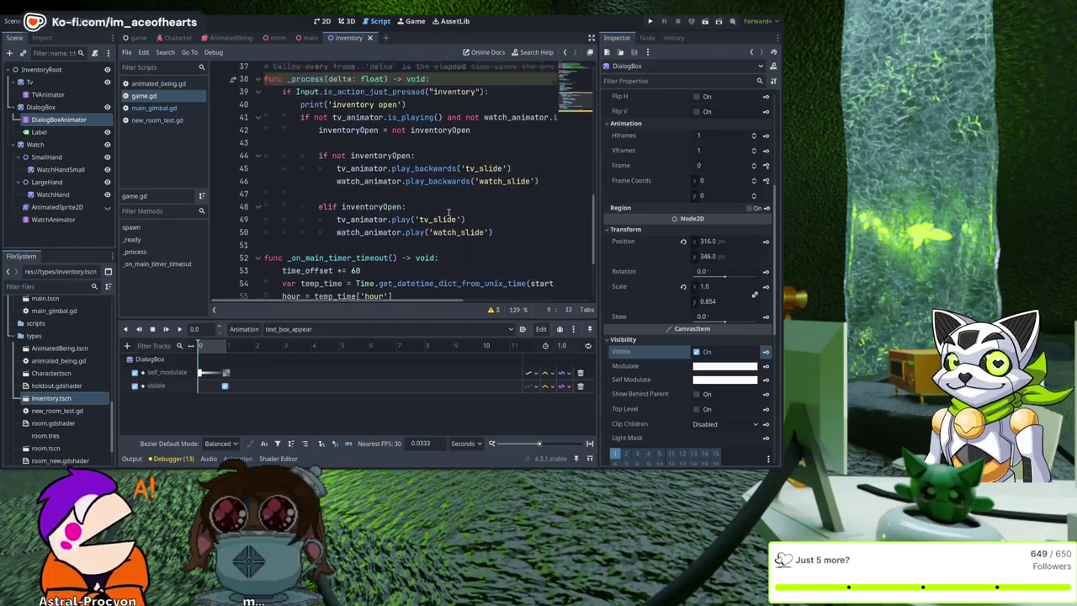
left_click(545, 188)
Add dialog_box_animator.play_backwards('text_box_appear') to the inventory-closing branch.
key("Return")
key("ctrl+v")
left_click_drag(537, 184, 336, 184)
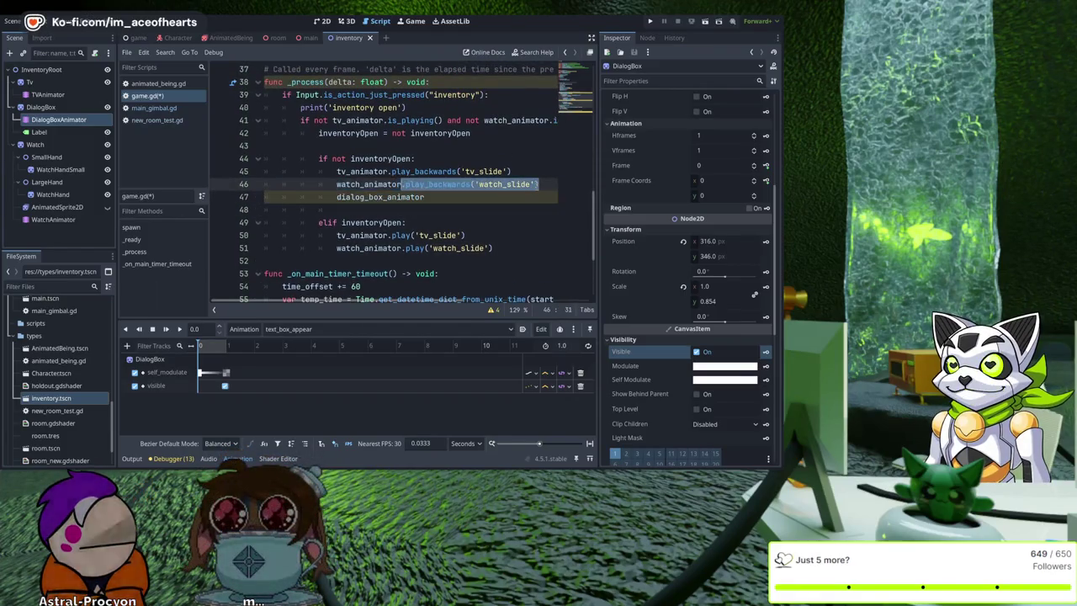
left_click(536, 194)
type(".play_backwards('watch_slide')")
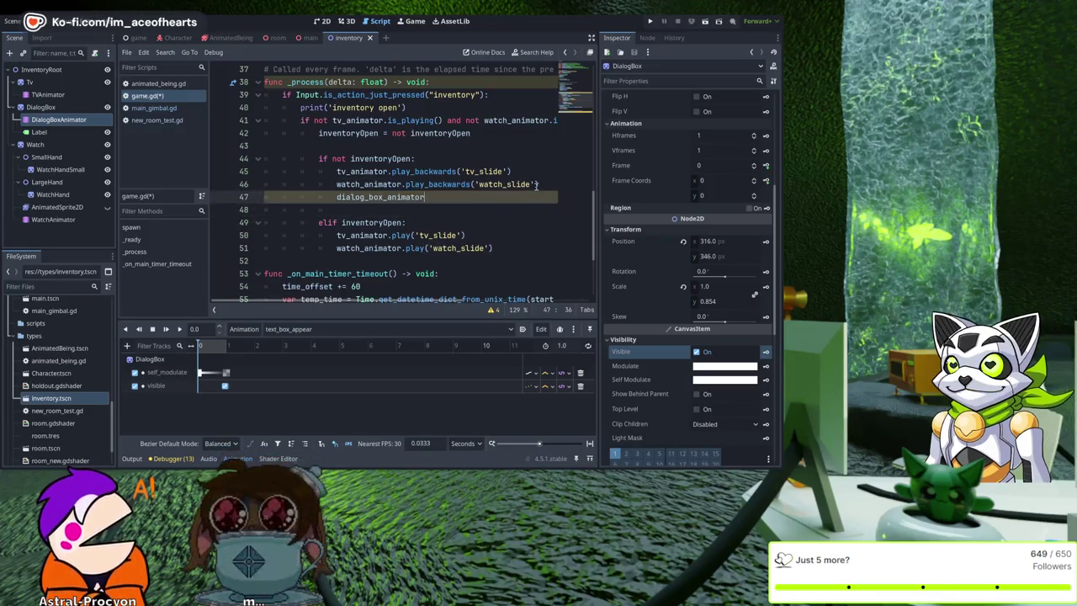
key("Left")
key("ctrl+shift+Left")
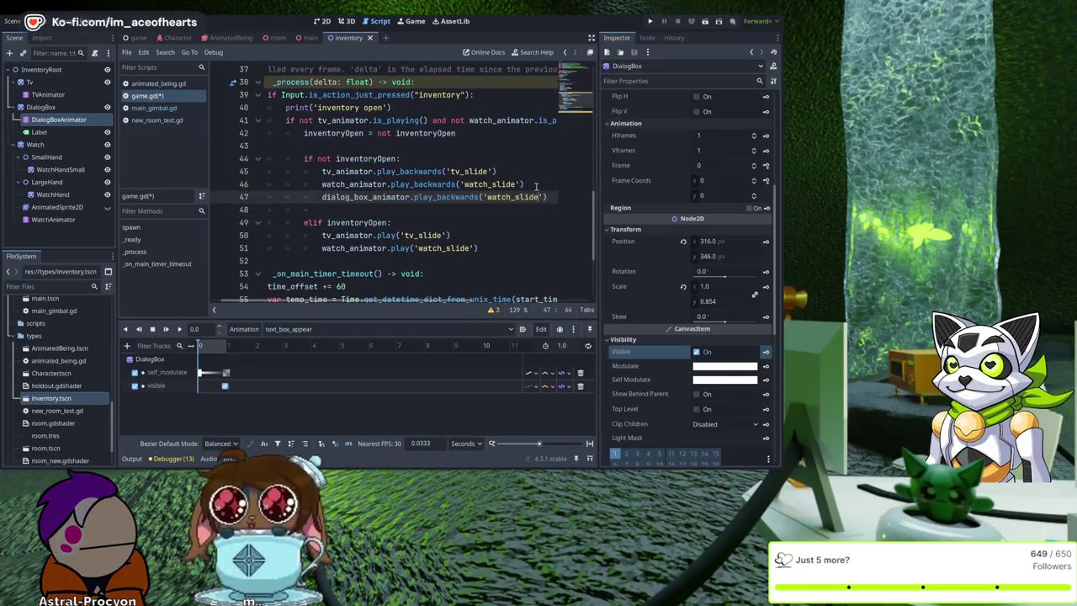
type("text_box")
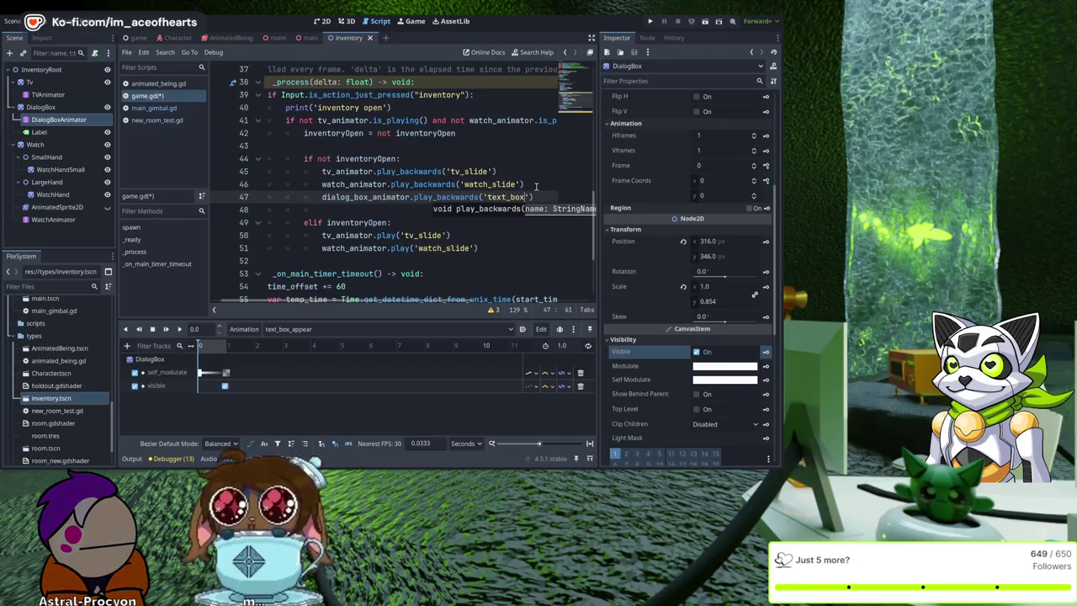
type("_ap")
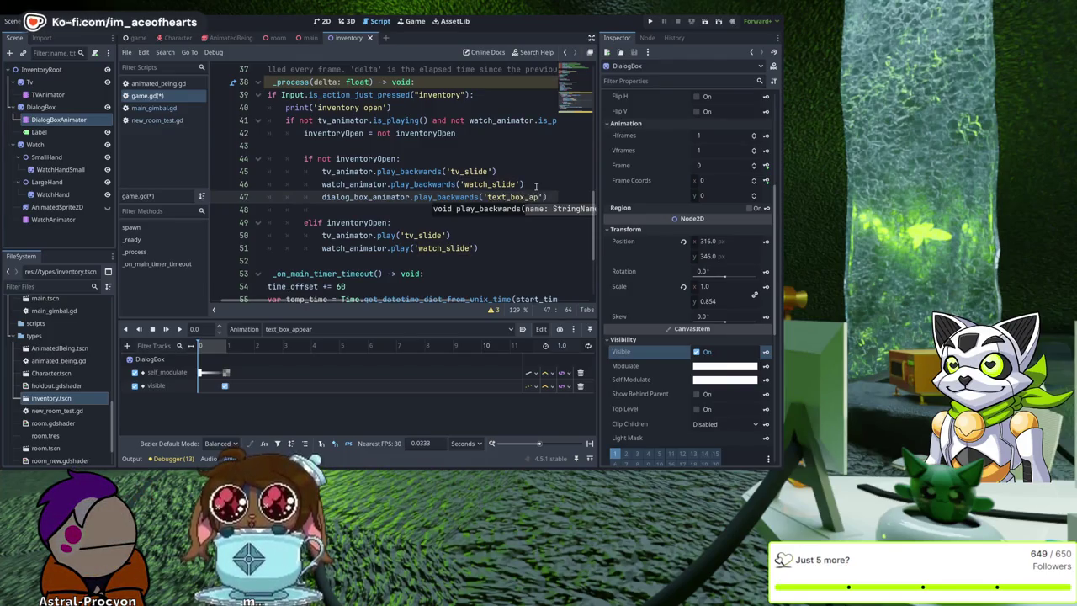
type("pear'")
Paste the dialog box line into the opening branch to play forwards, then save and run the project.
key("Down")
key("Down")
key("Down")
key("Home")
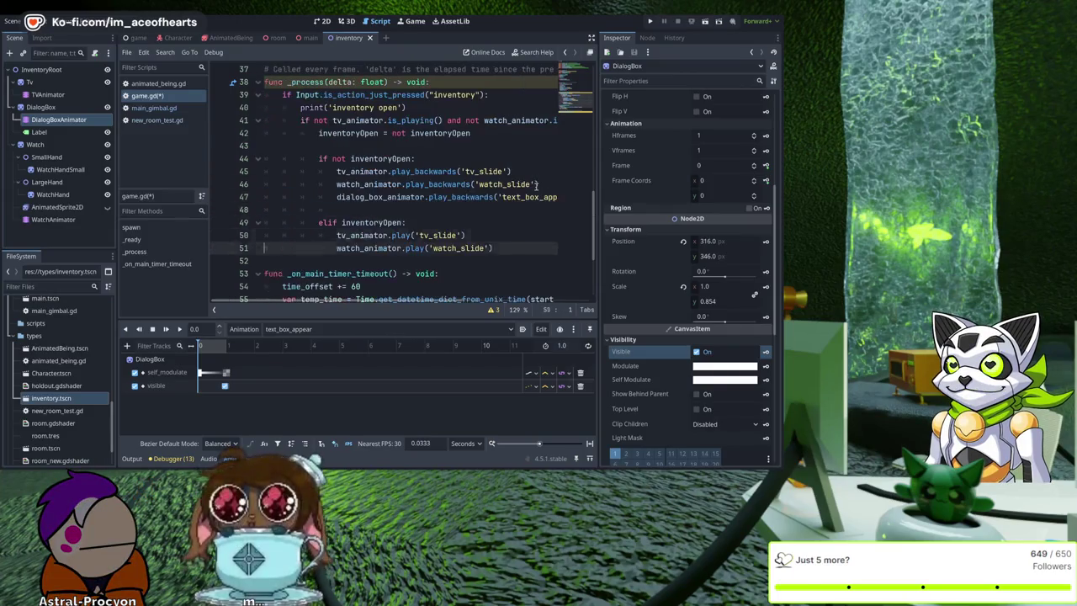
key("Down")
key("Down")
type("dialog_box_animator.play_backwards('text_box_appear')")
key("Home")
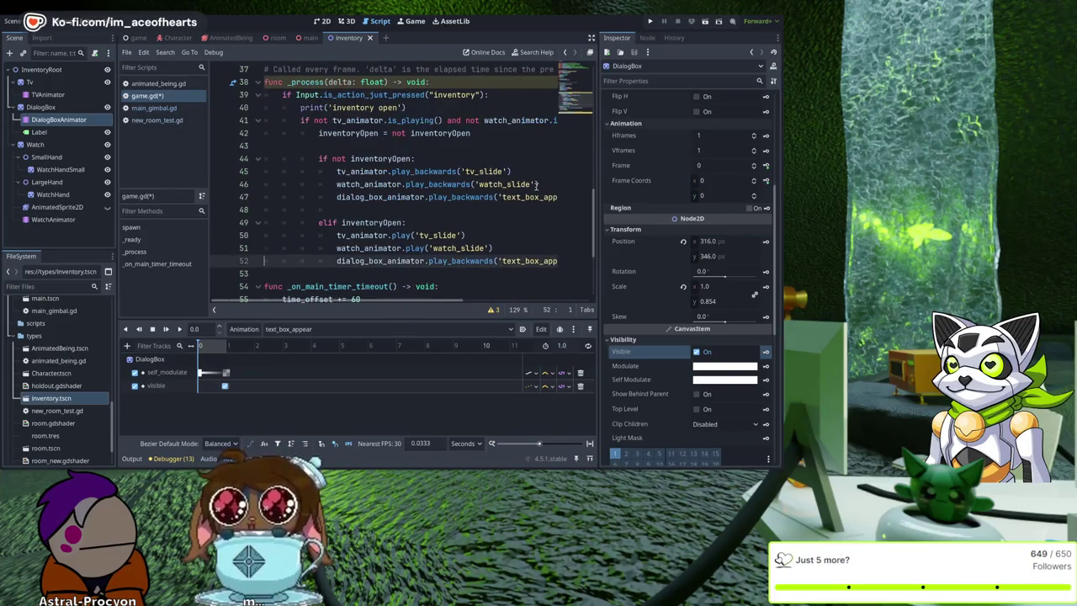
key("End")
key("ctrl+Left")
key("ctrl+Left")
key("ctrl+Left")
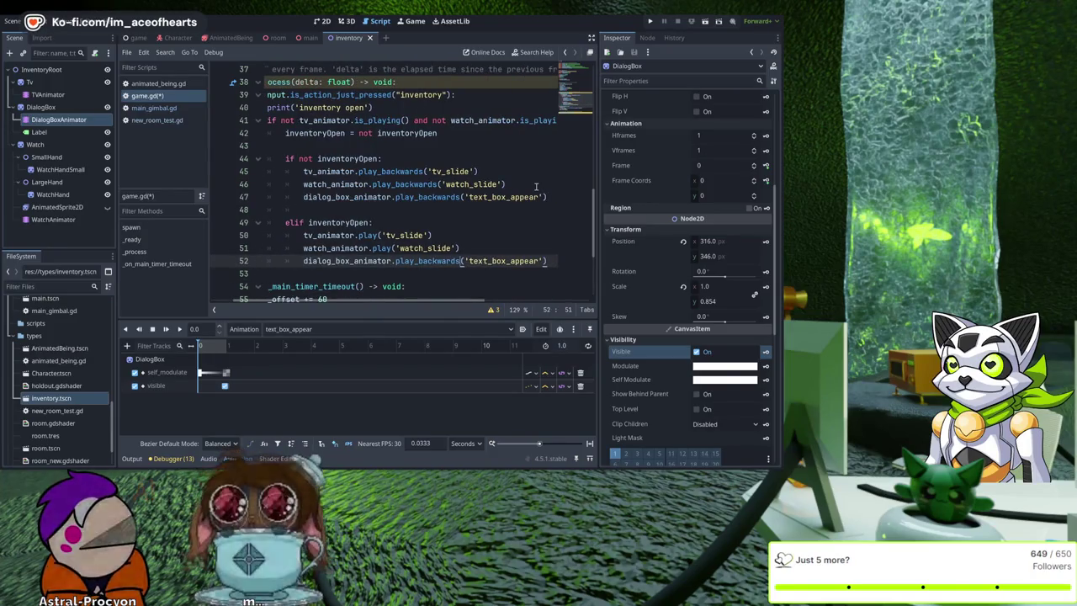
key("shift+Left")
key("shift+Left")
key("shift+Left")
key("ctrl+s")
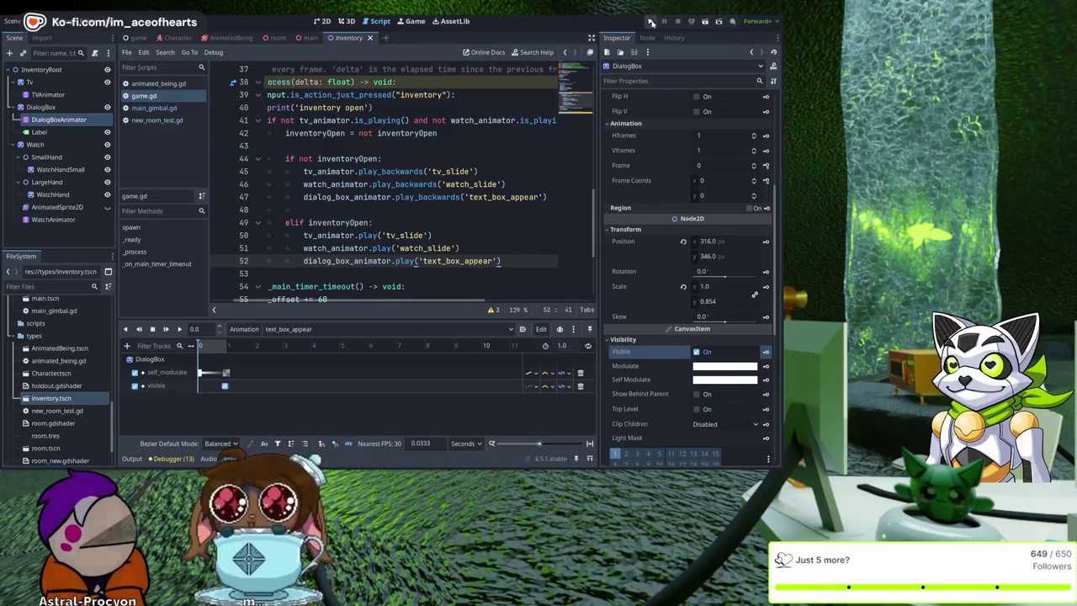
key("F5")
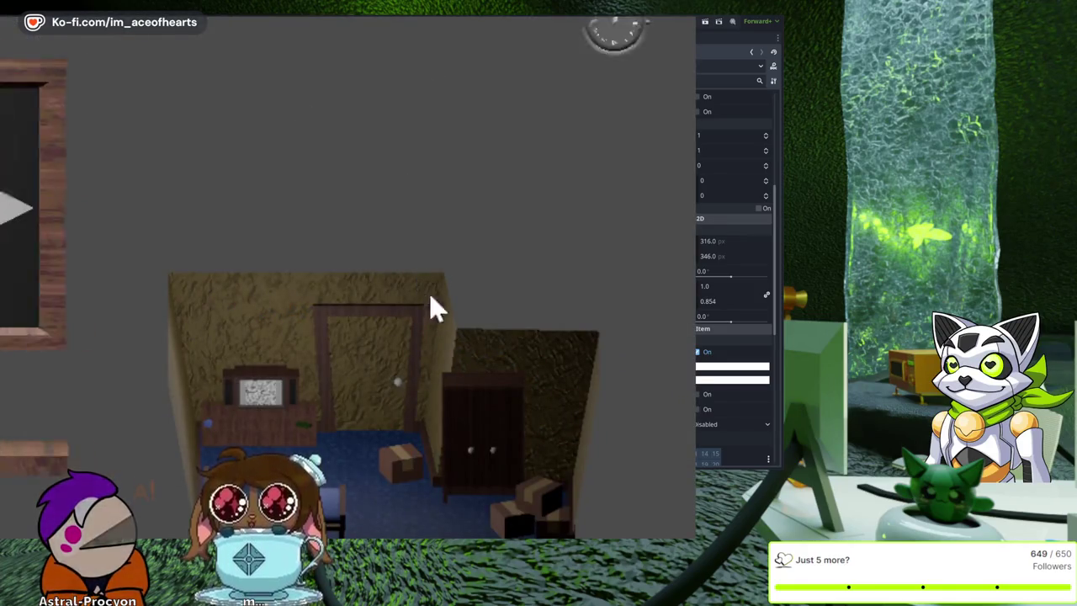
Toggle the inventory open and closed three times in the running game, then stop it.
left_click(659, 217)
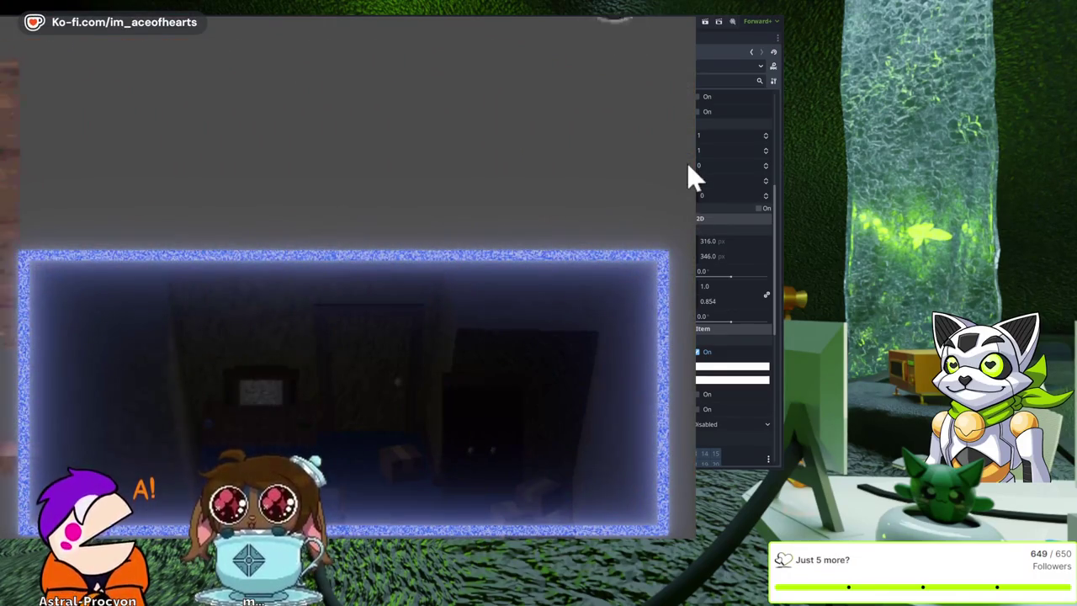
left_click(688, 167)
left_click(653, 155)
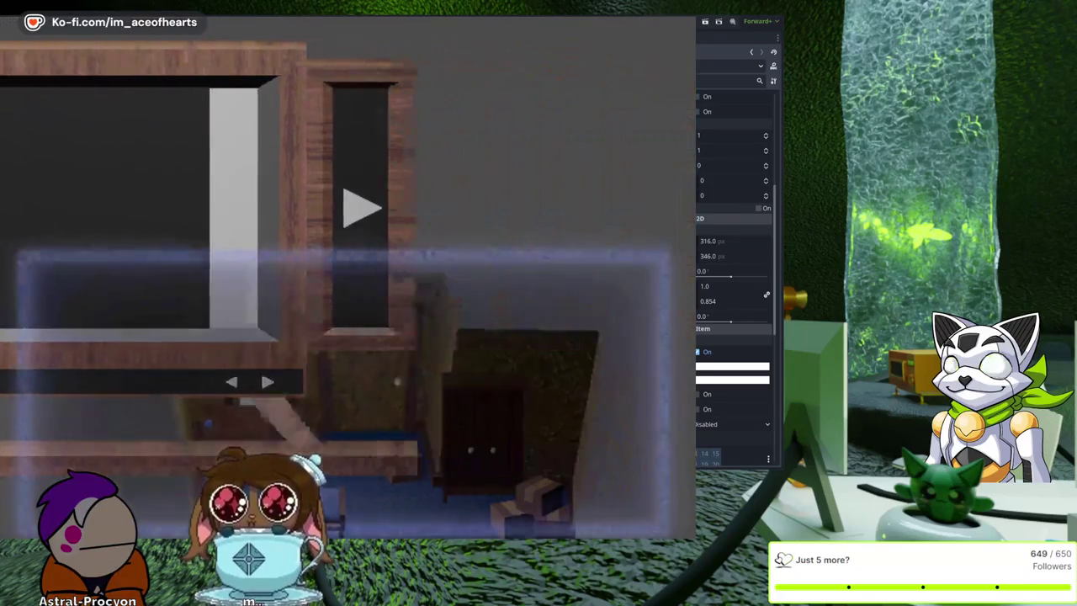
left_click(648, 208)
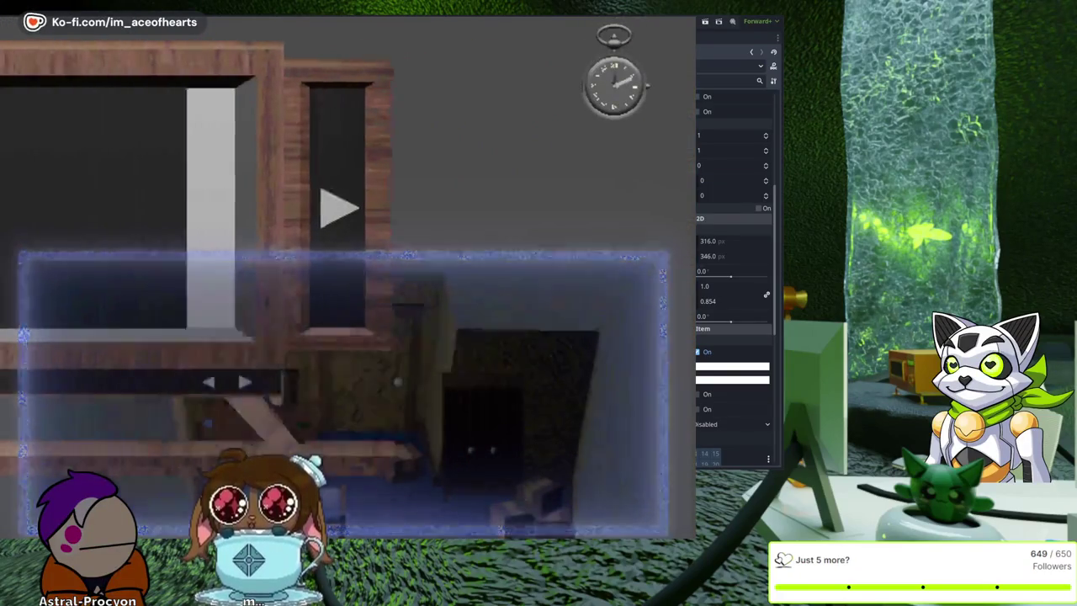
left_click(642, 207)
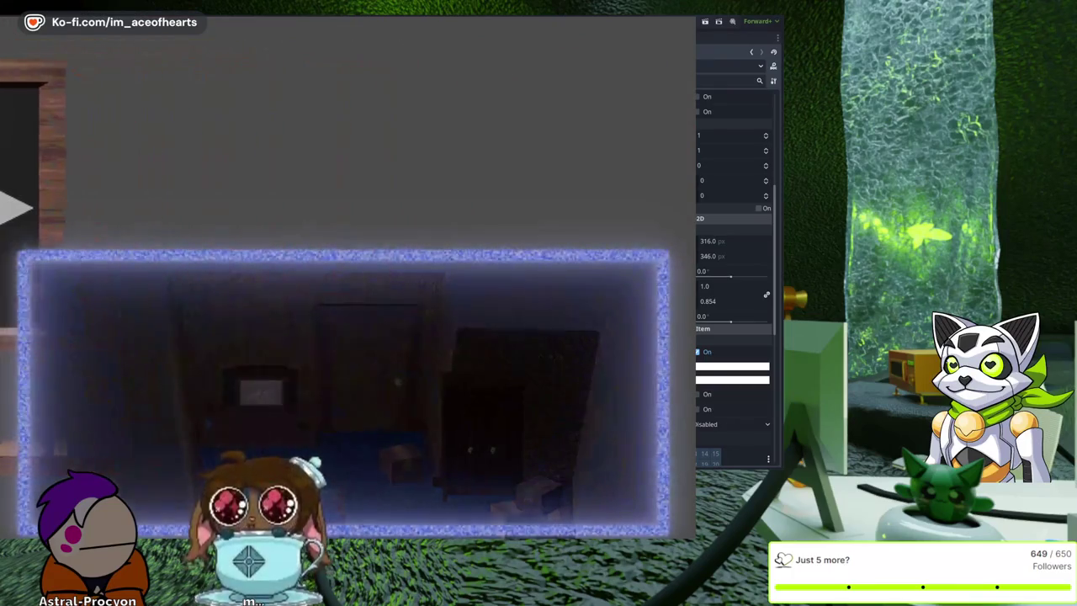
left_click(672, 240)
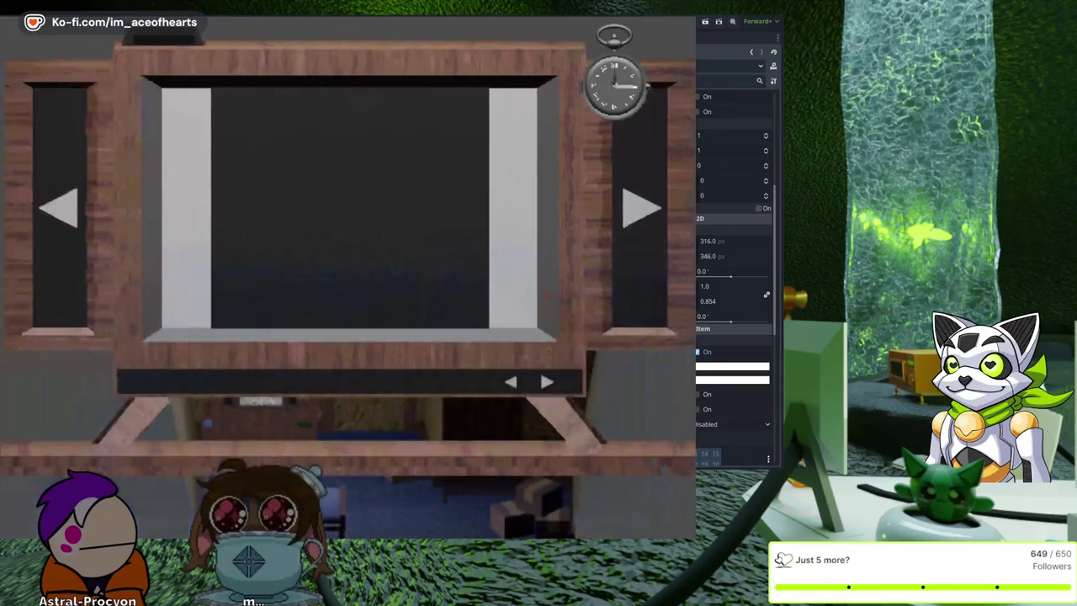
key("F8")
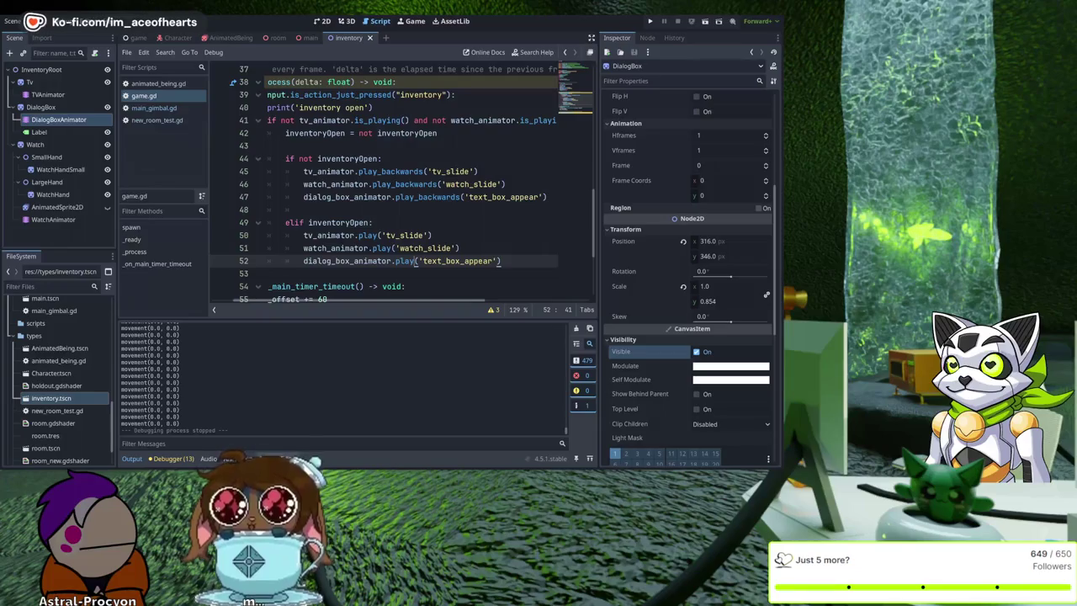
Move the text_box_appear playhead to 0.5 s and switch the timeline snap to FPS (30).
left_click(239, 459)
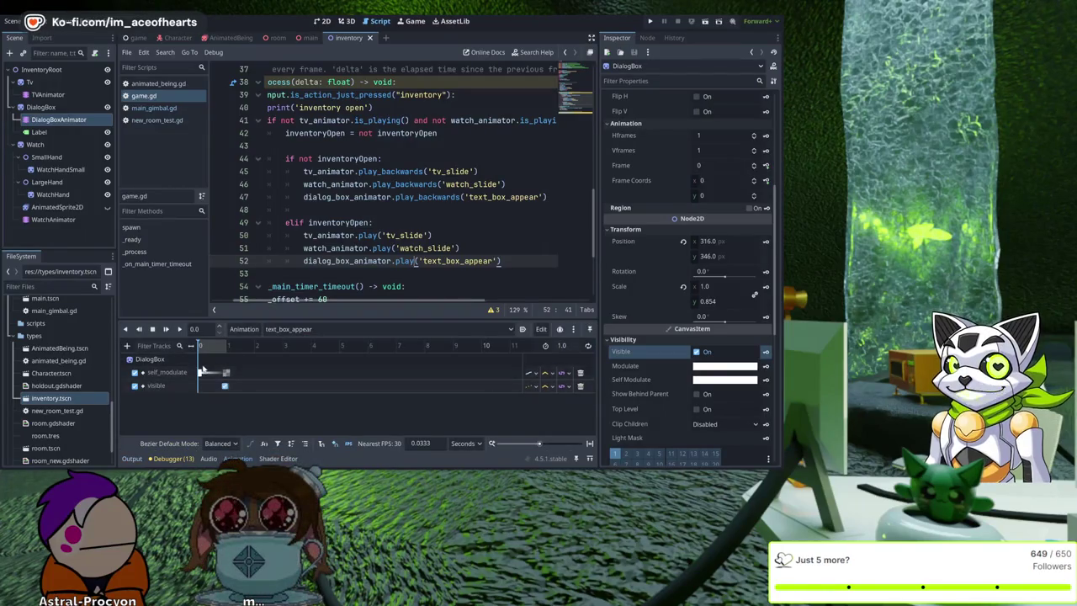
left_click(207, 329)
type("0.5")
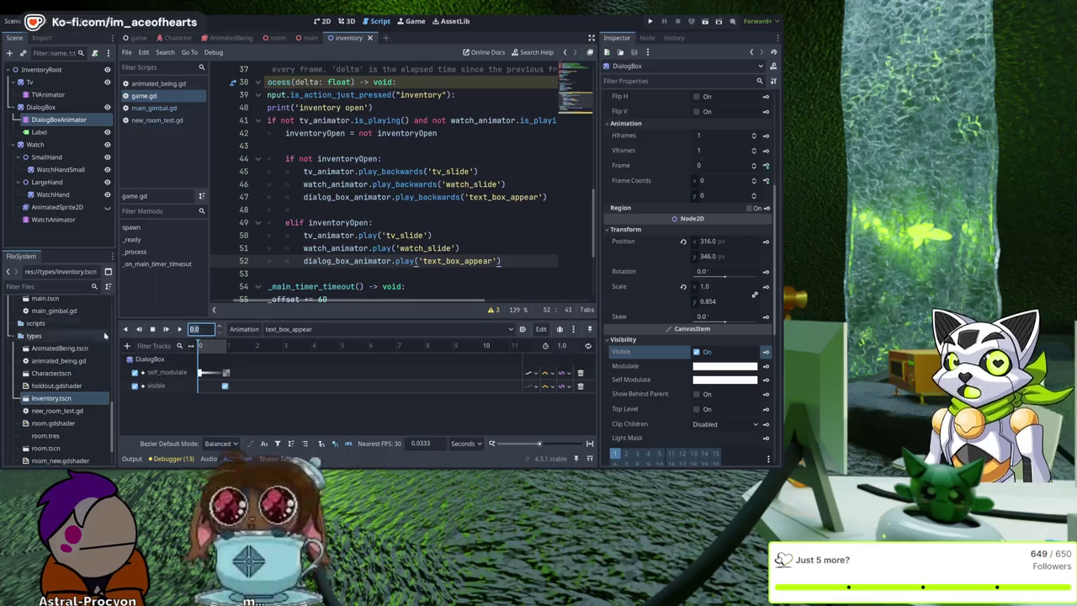
key("Return")
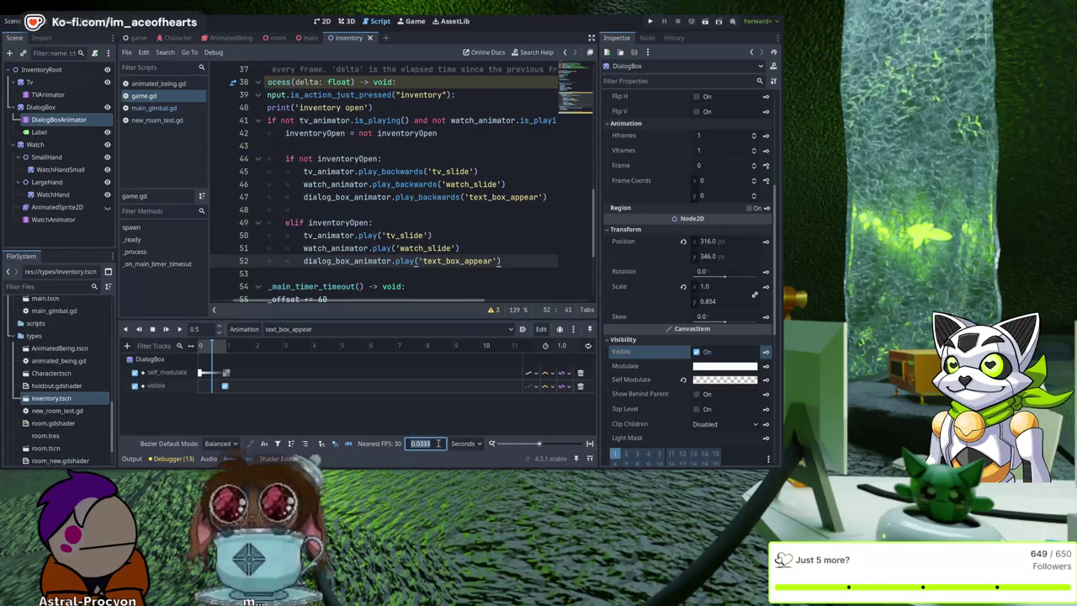
key("Tab")
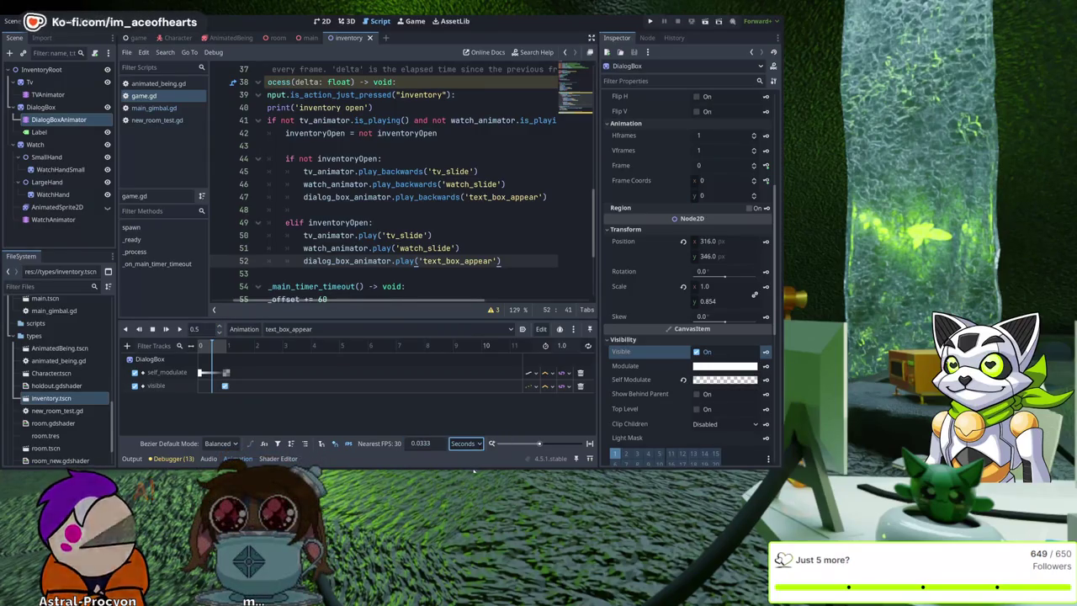
left_click(467, 444)
left_click(465, 467)
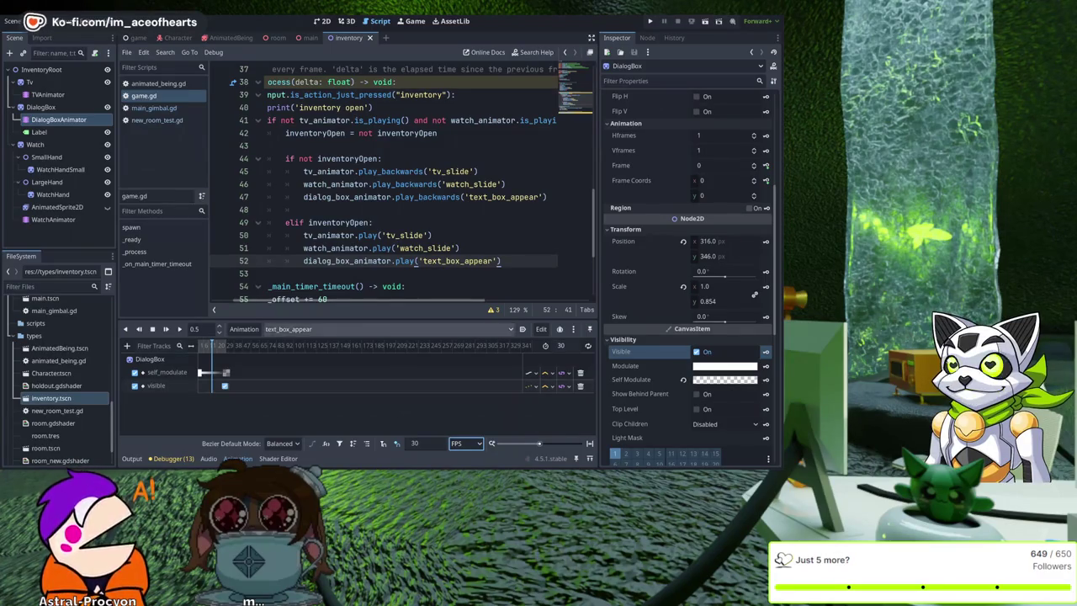
Switch the timeline back to Seconds and select the self_modulate and visible end keyframes.
left_click(469, 443)
left_click(467, 471)
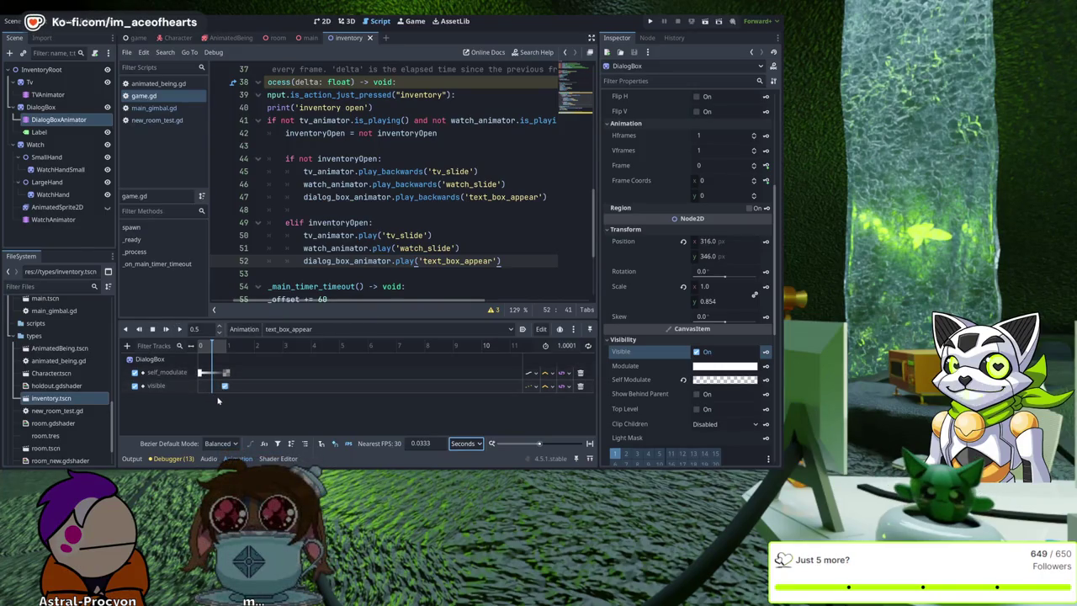
left_click(225, 373)
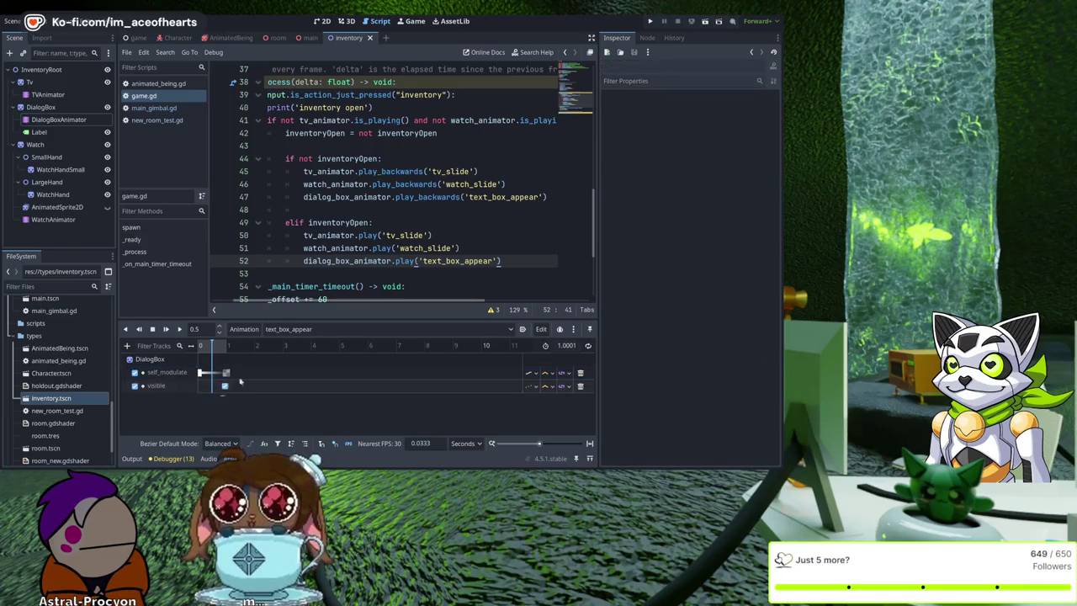
left_click(225, 385, "shift")
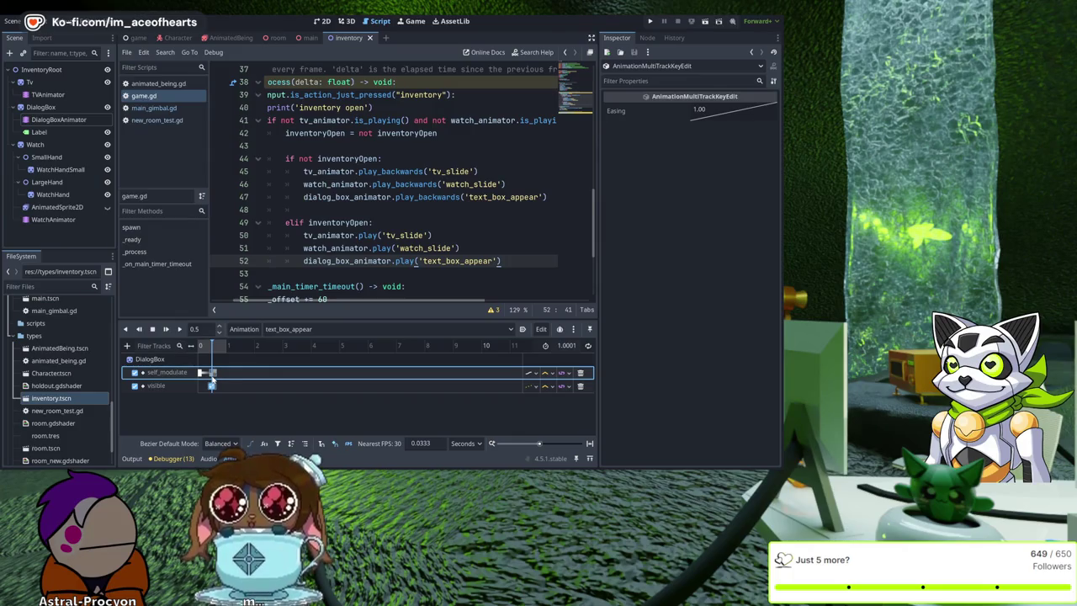
Set the text_box_appear animation length to 0.5 seconds.
left_click_drag(565, 344, 545, 346)
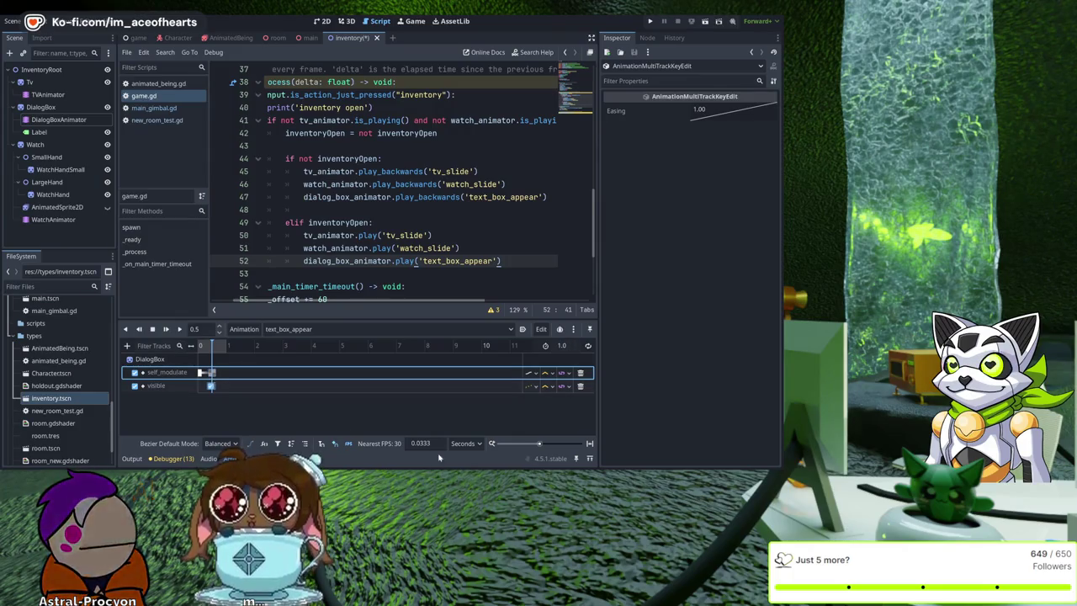
left_click(563, 345)
type(".5")
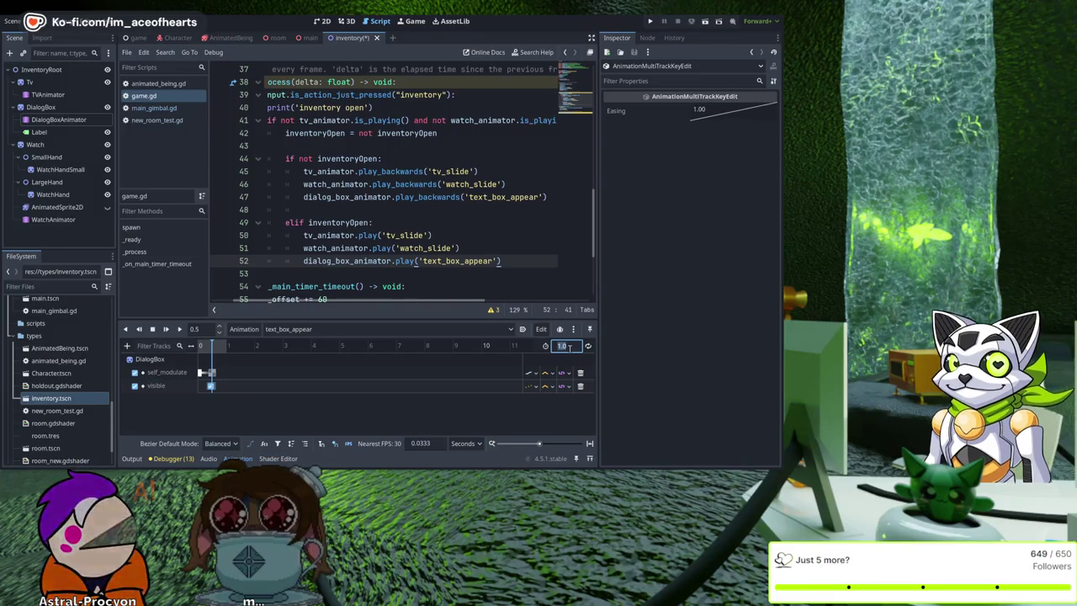
left_click(434, 393)
scroll(505, 210, "up", 1)
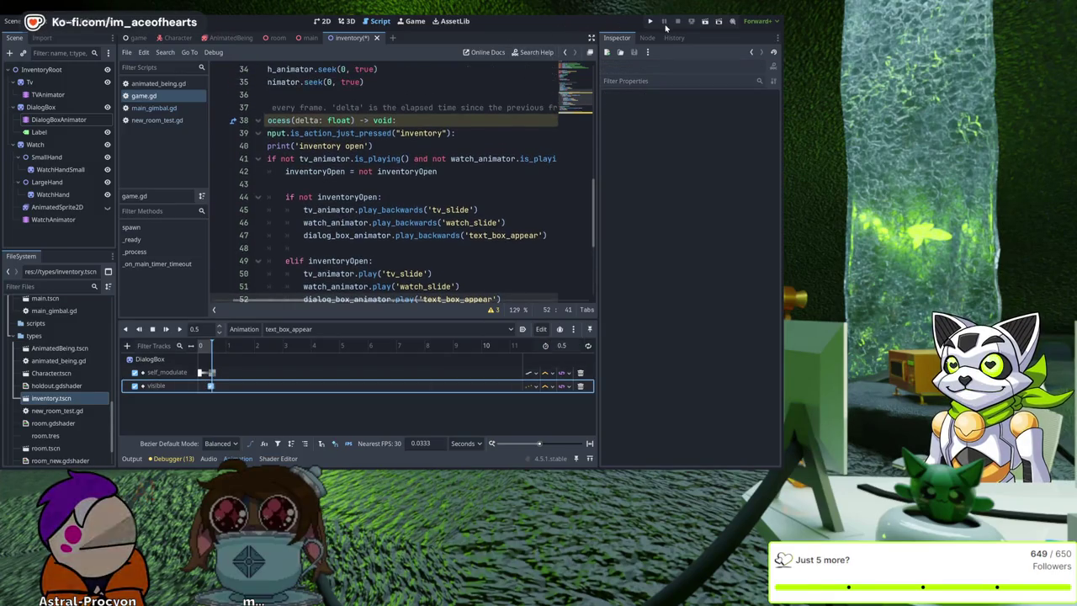
Run the project to check the TV and watch animations, then stop it with F8.
left_click(649, 21)
key("F5")
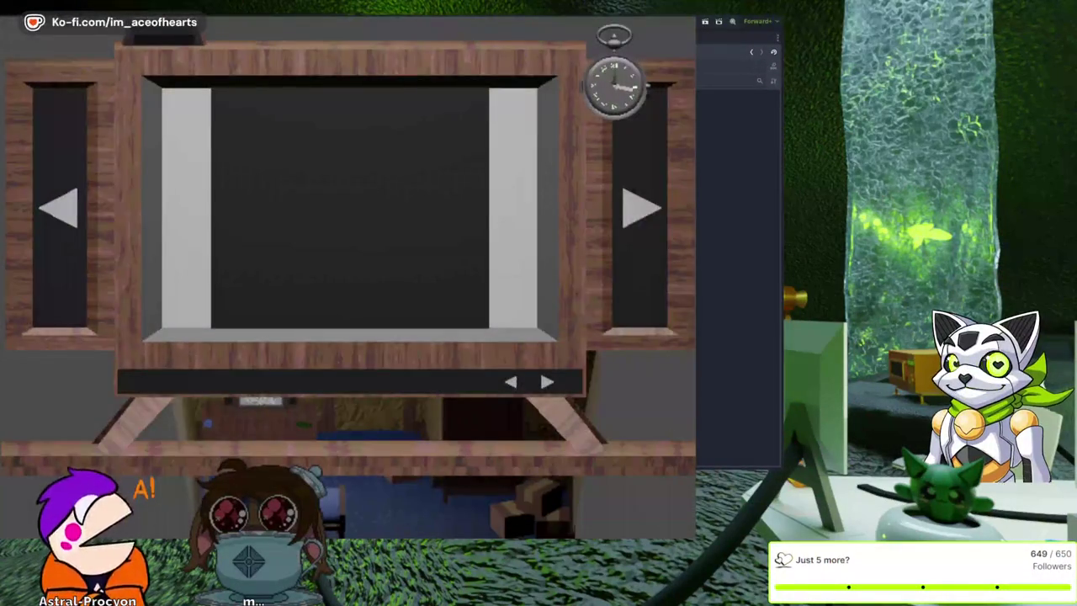
key("F8")
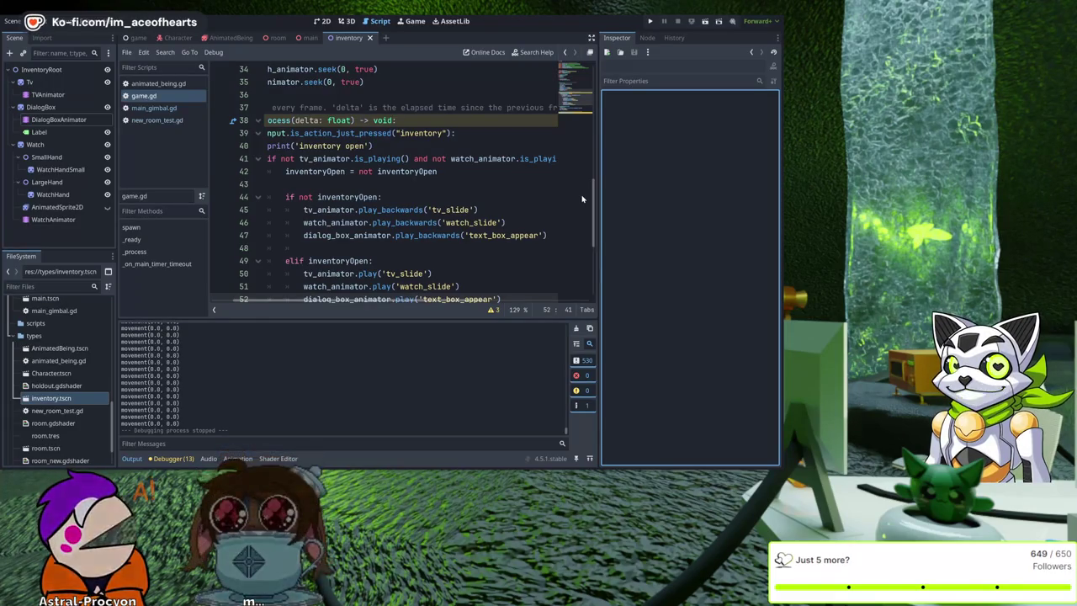
Place the caret on empty line 36 of game.gd, then launch the project with the Run button.
left_click(424, 100)
scroll(424, 100, "up", 2)
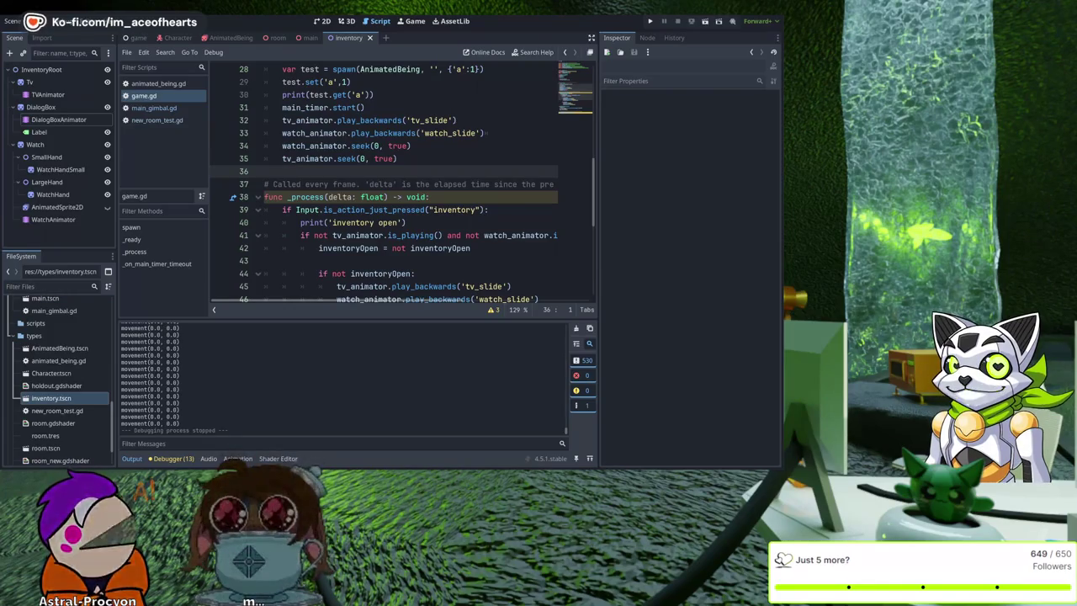
left_click(631, 304)
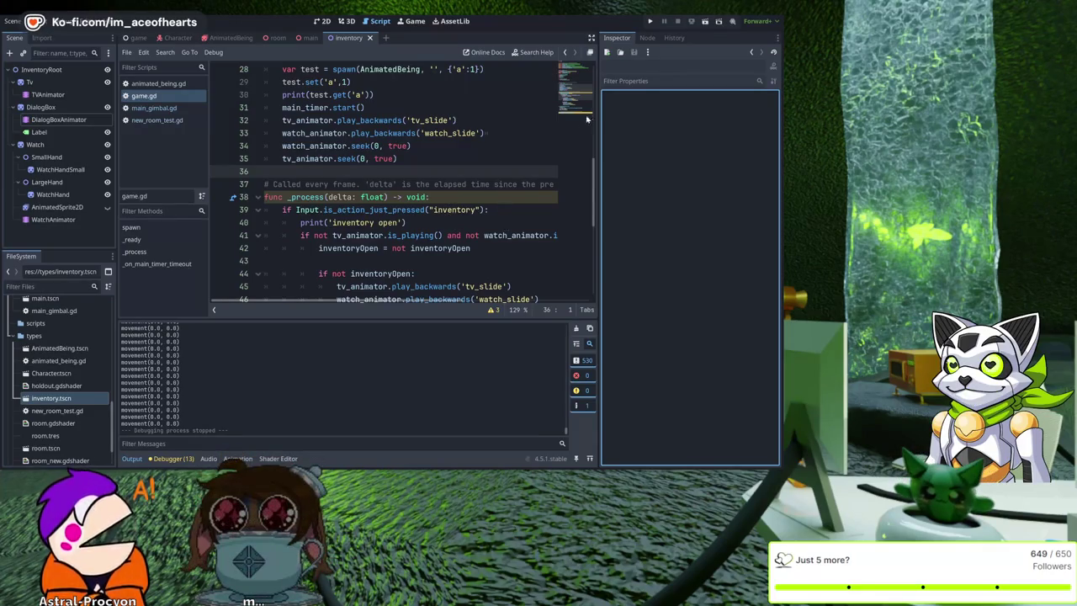
left_click(650, 22)
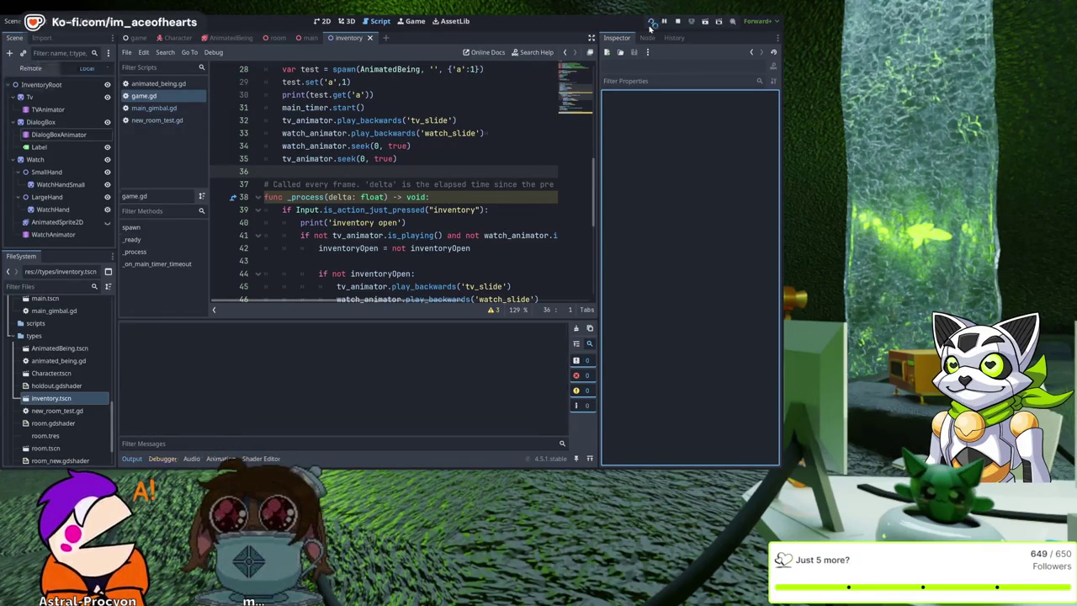
Press i in the running game to open the inventory, stop the game, and scroll back to game.gd's _ready code.
key("i")
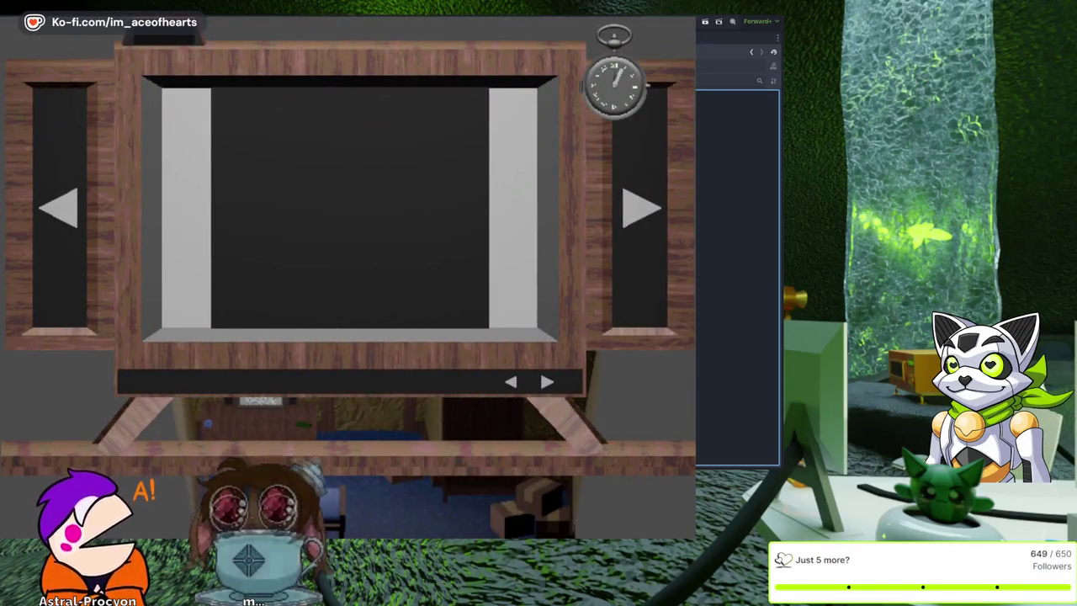
key("F8")
scroll(438, 167, "up", 9)
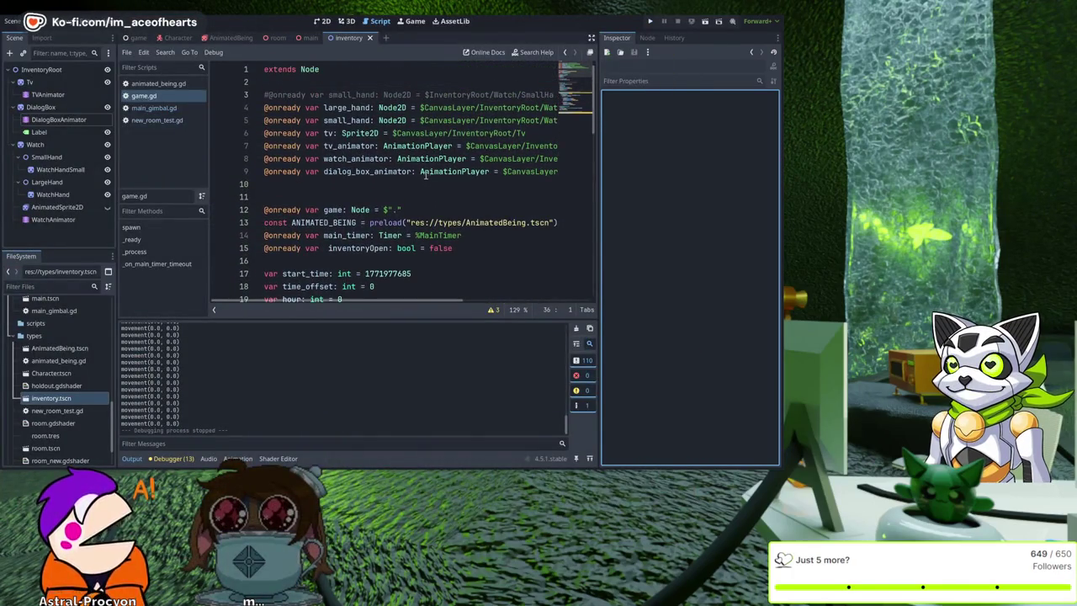
scroll(418, 191, "down", 8)
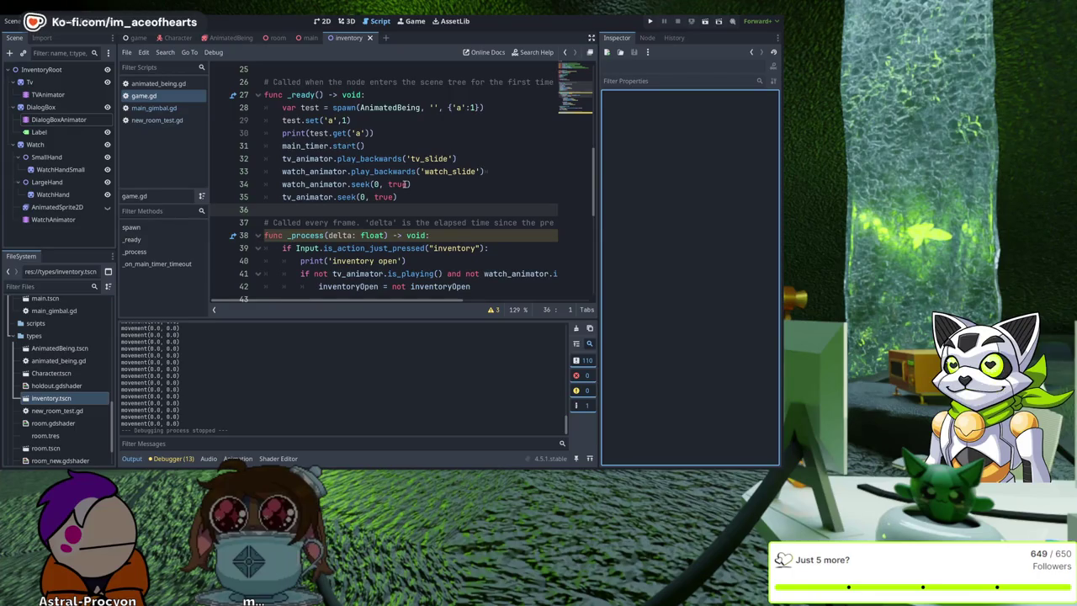
scroll(405, 183, "down", 3)
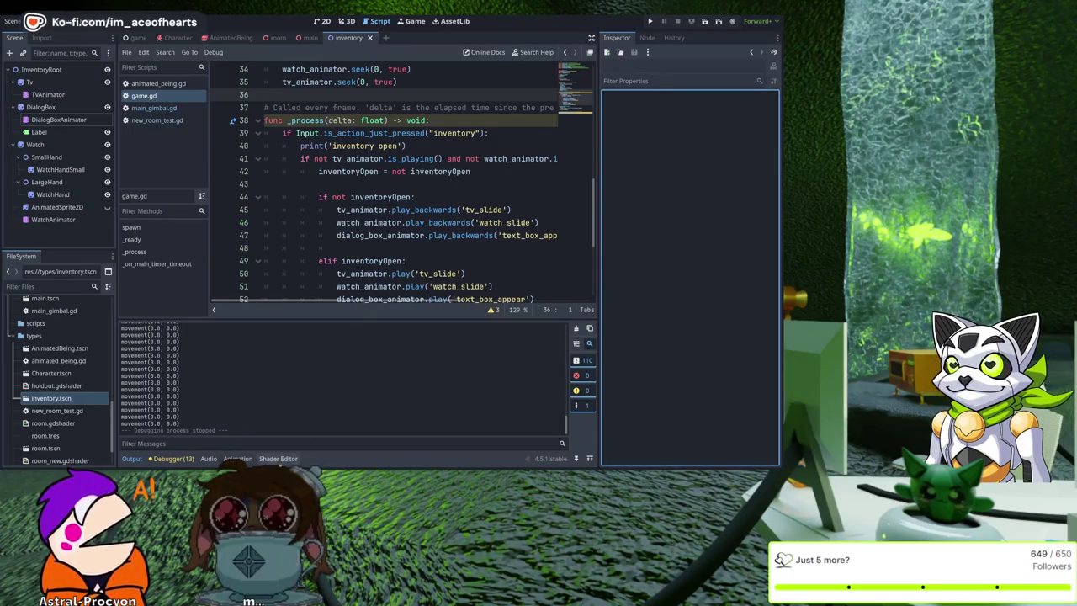
Open the text_box_appear animation tracks and select its keyframes in the timeline.
left_click(277, 458)
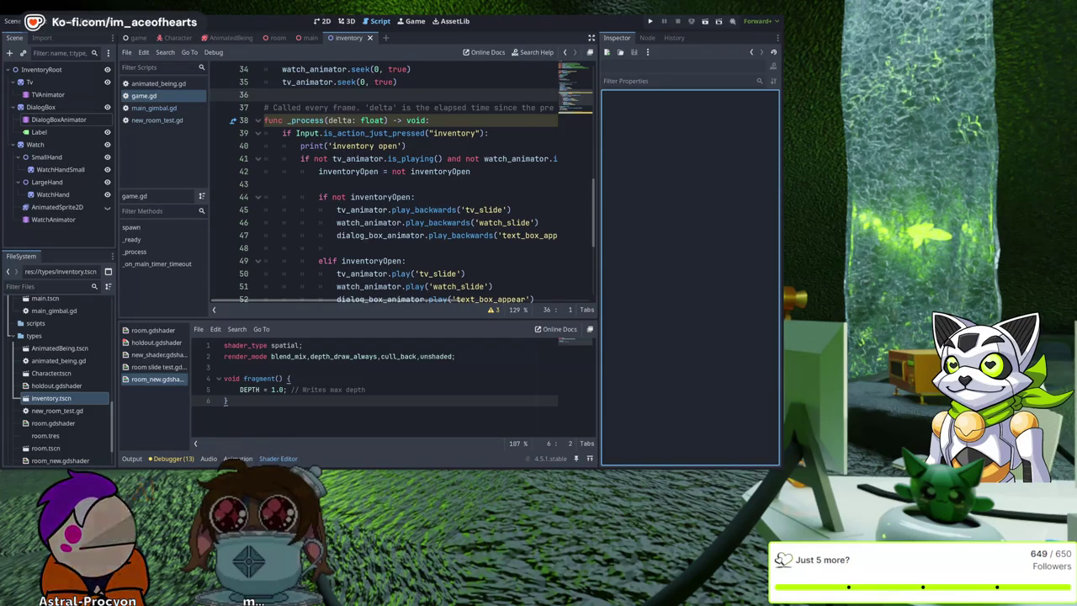
left_click(238, 458)
left_click(301, 330)
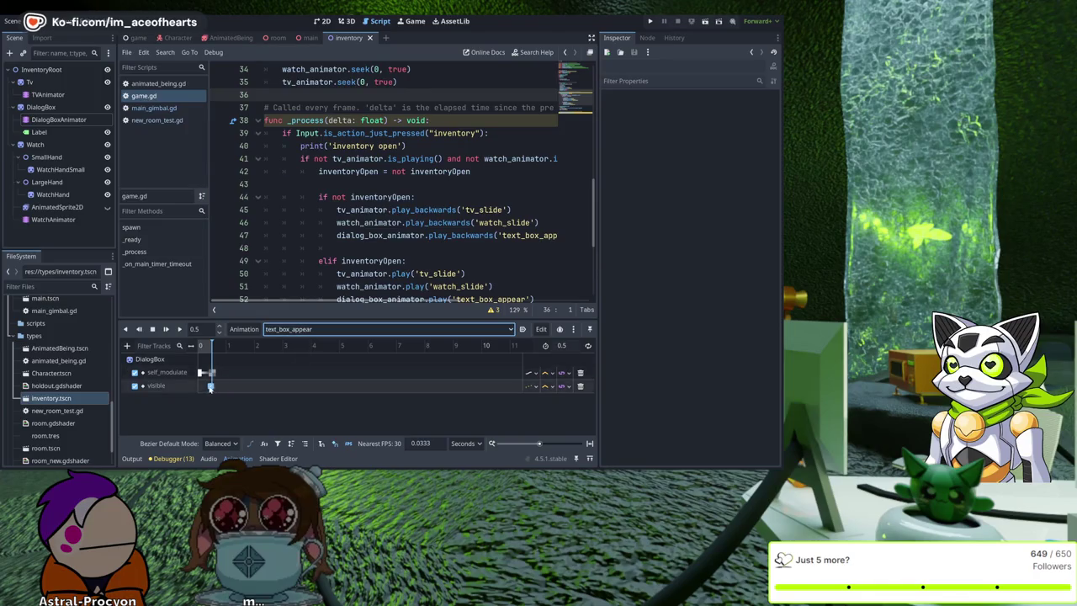
left_click(210, 386)
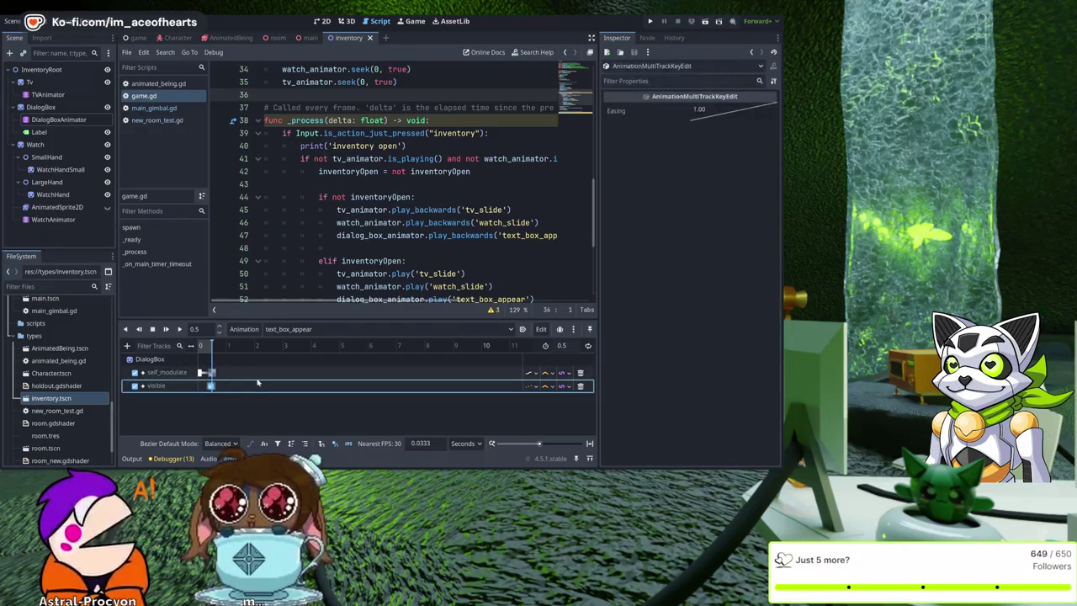
mouse_move(212, 372)
left_mouse_down()
mouse_move(249, 378)
mouse_move(212, 374)
left_mouse_up()
Slide the self_modulate and visible keys back to time 0, then run the game.
left_click(200, 373)
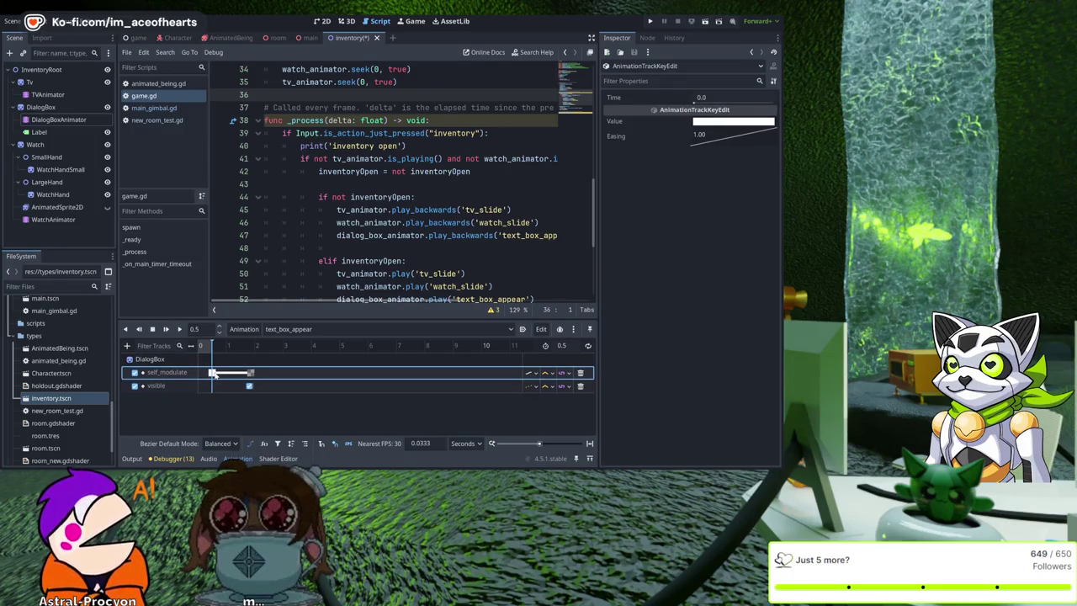
left_click(249, 372, "shift")
left_click_drag(251, 375, 202, 373)
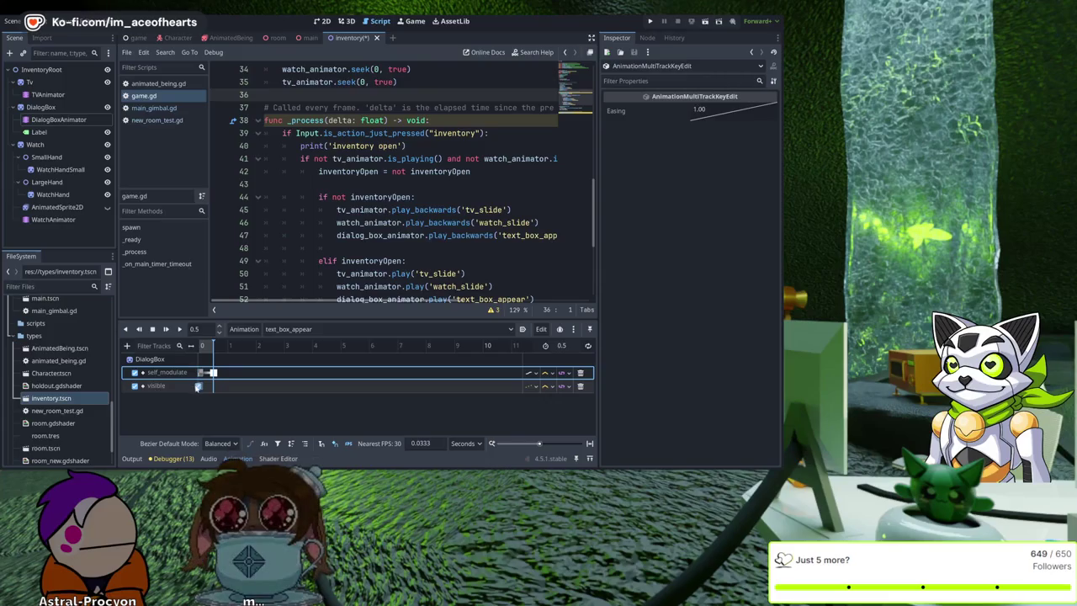
left_click(197, 387)
left_click_drag(205, 387, 198, 388)
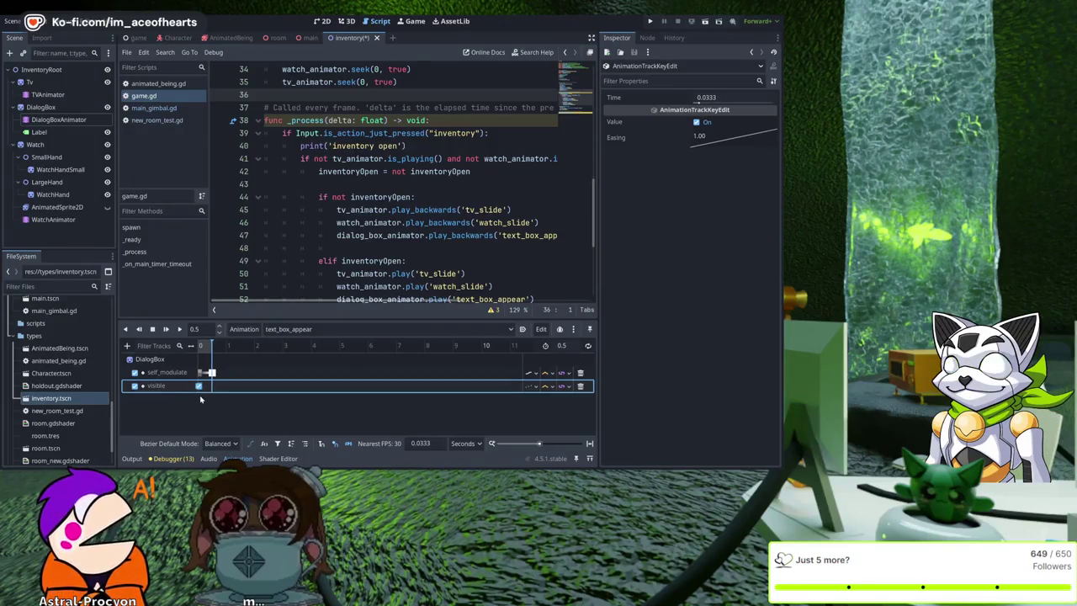
left_click(206, 405)
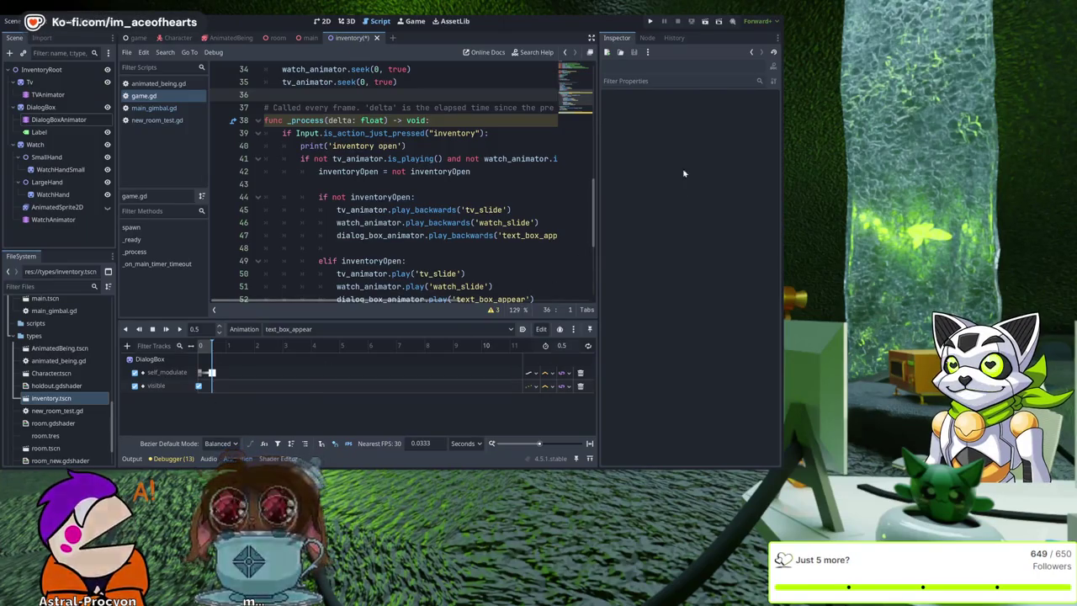
left_click(649, 21)
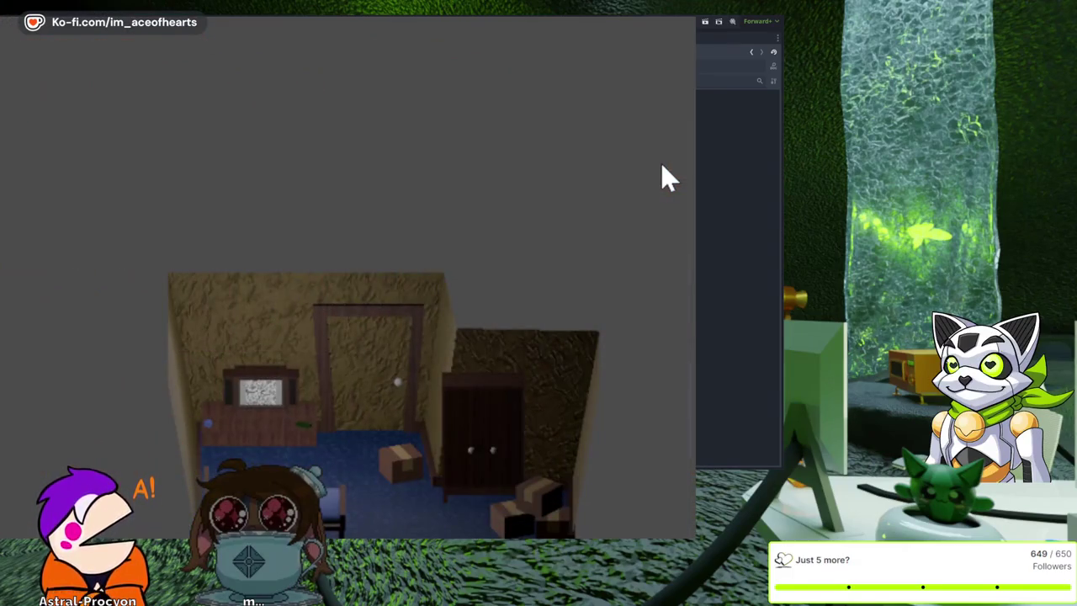
key("F8")
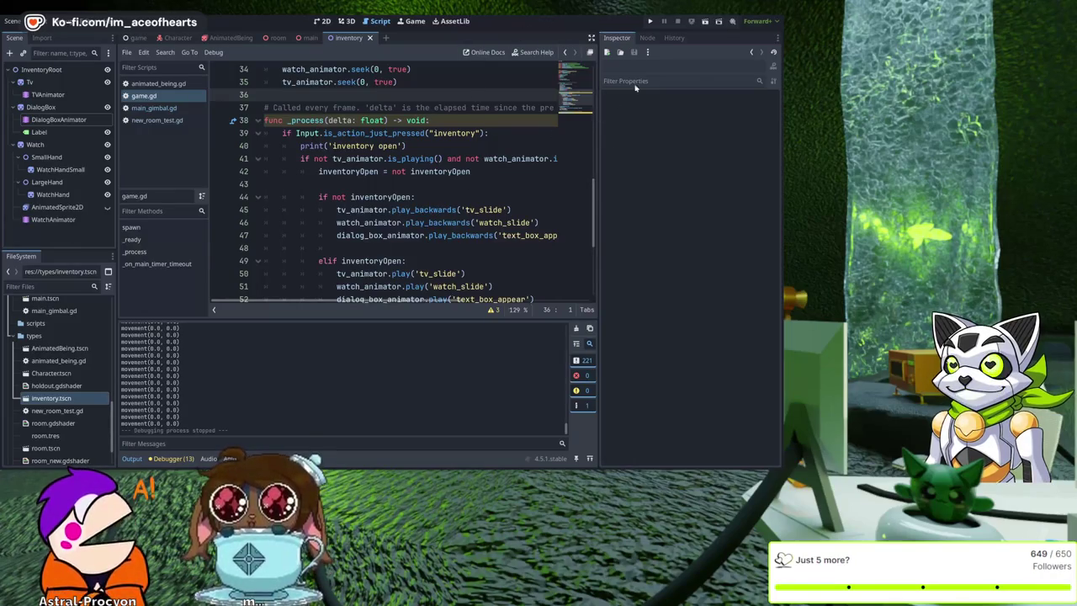
Scroll game.gd to the top and run the project to show the room scene.
scroll(452, 125, "up", 6)
scroll(453, 125, "up", 5)
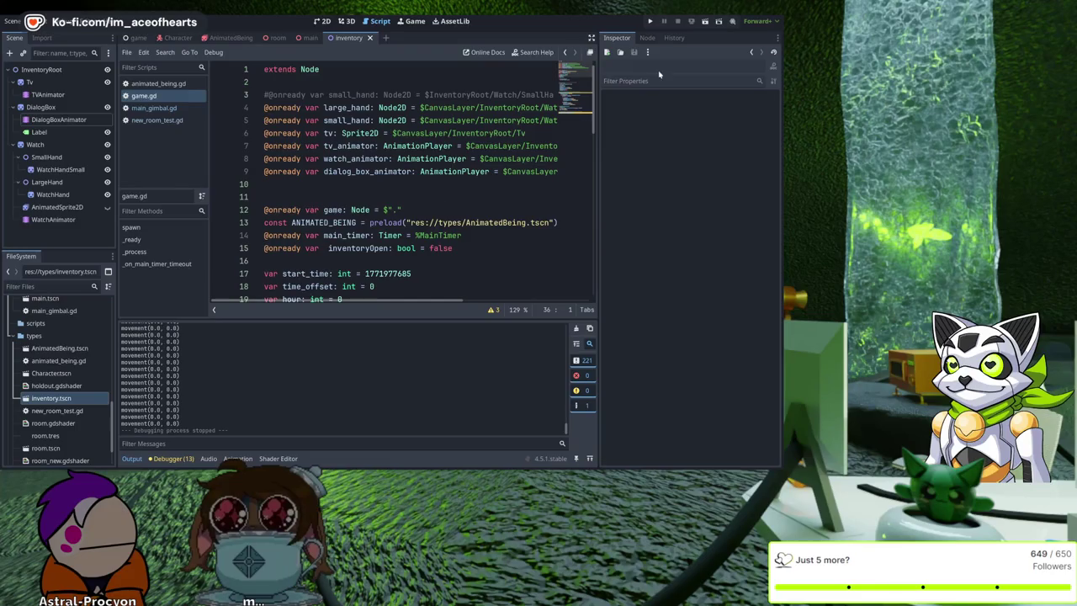
left_click(650, 21)
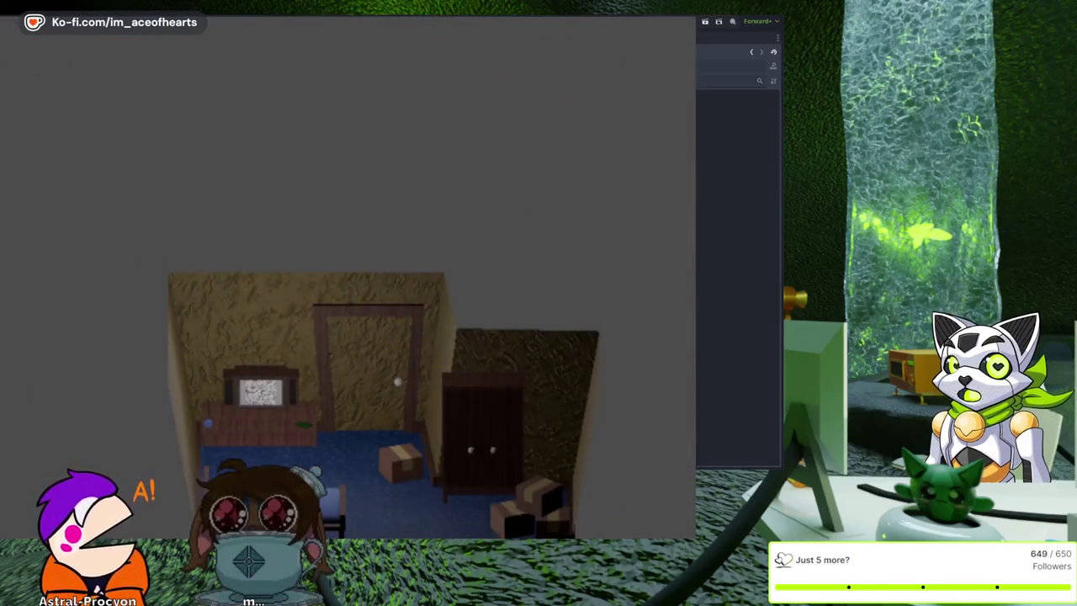
Stop the running game with F8.
key("F8")
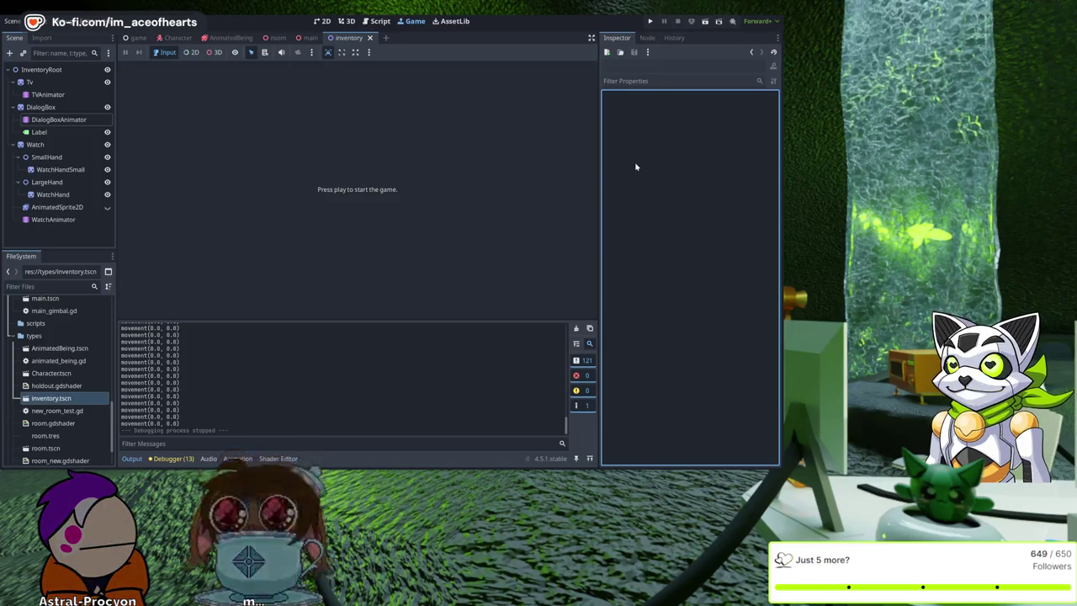
Switch to the Script workspace with Ctrl+F3 to edit game.gd.
key("ctrl+F3")
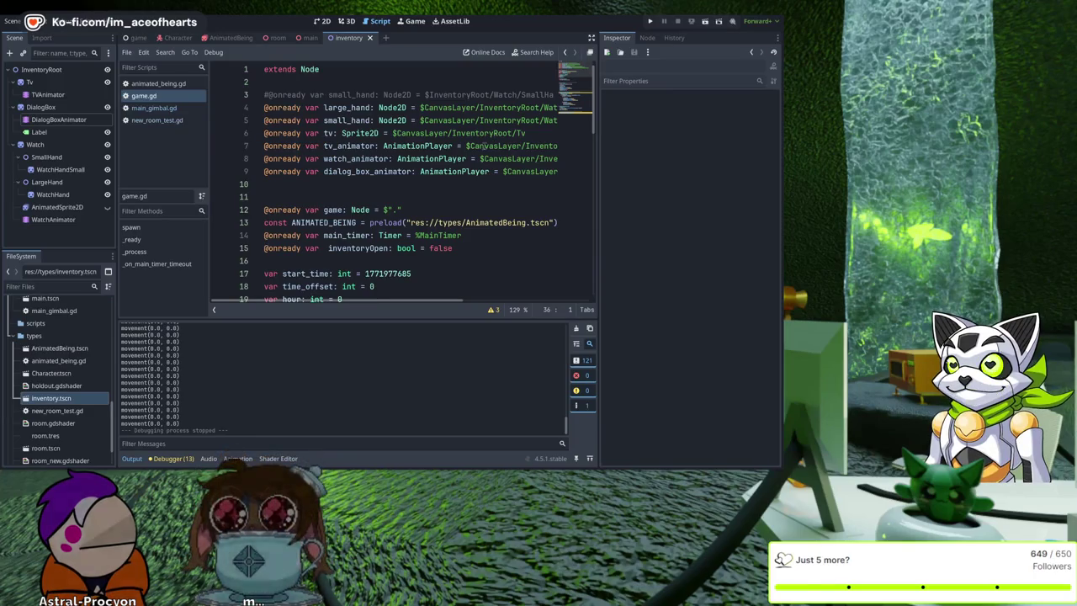
left_click(437, 201)
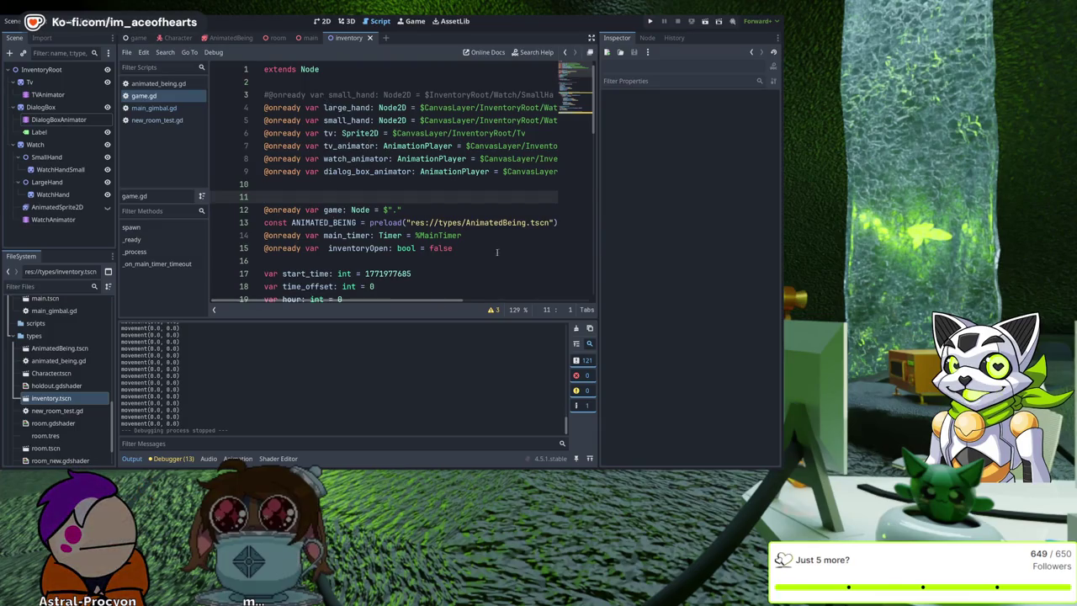
left_click(677, 234)
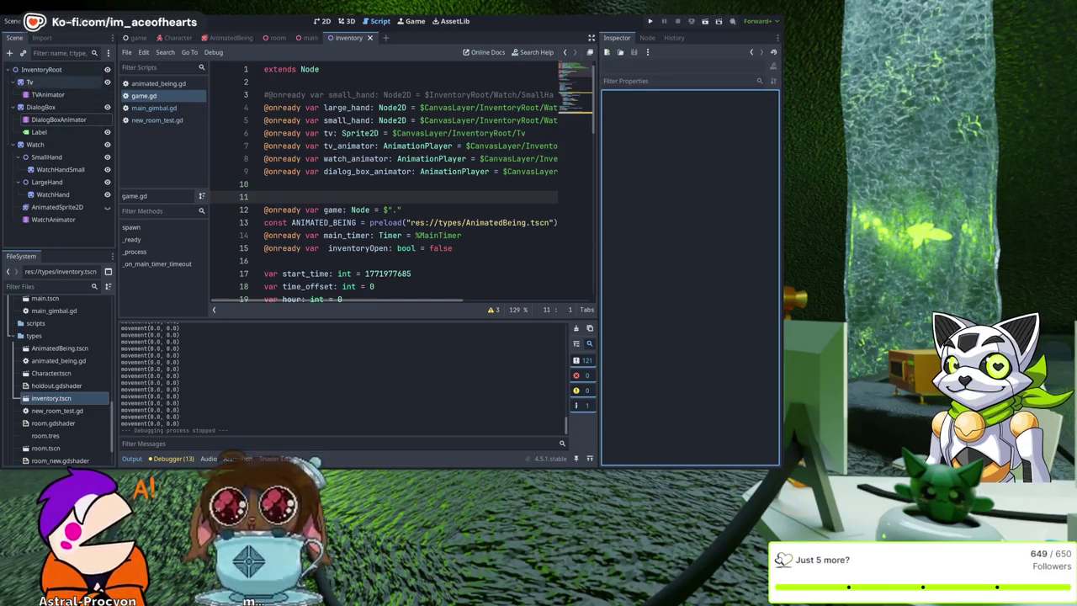
Attach a new tv.gd script to the Tv node through the Inspector's Script property.
left_click(29, 82)
left_click(745, 408)
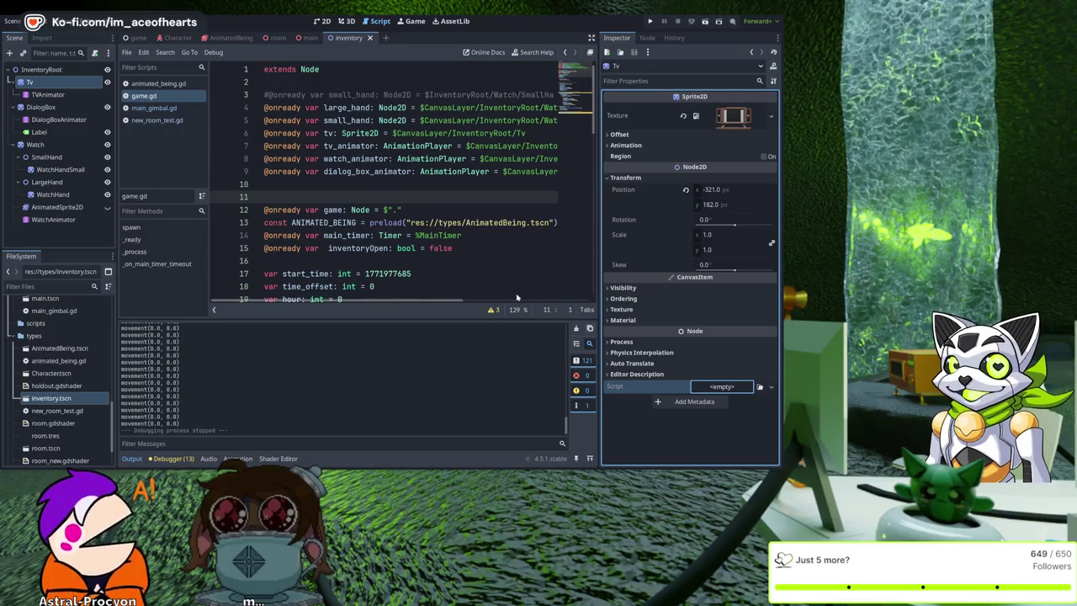
left_click(392, 307)
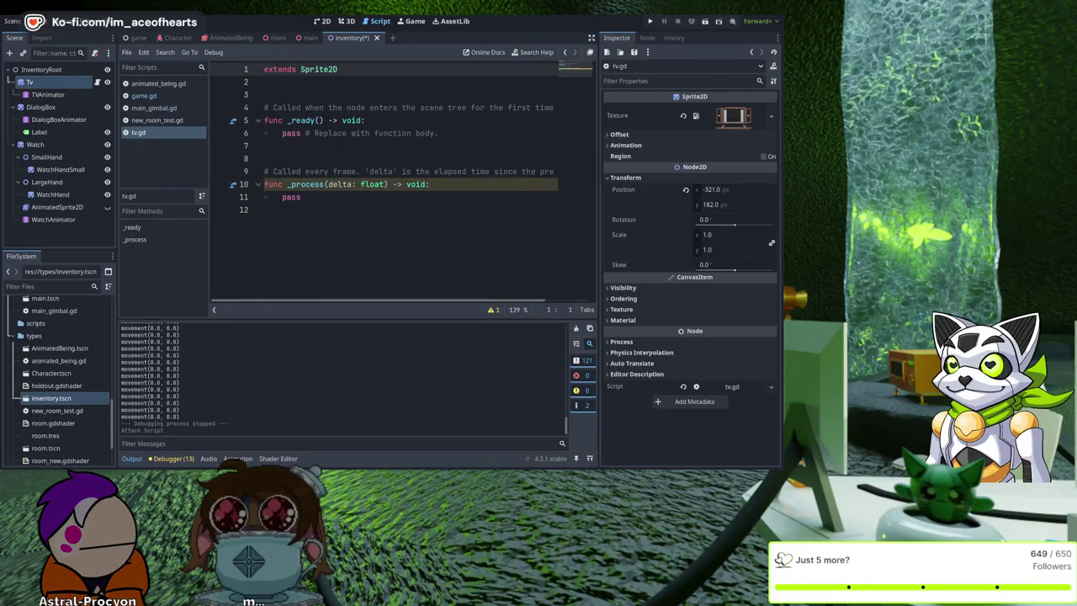
Show text_box_appear's self_modulate and visible tracks in the Animation panel.
left_click(48, 86)
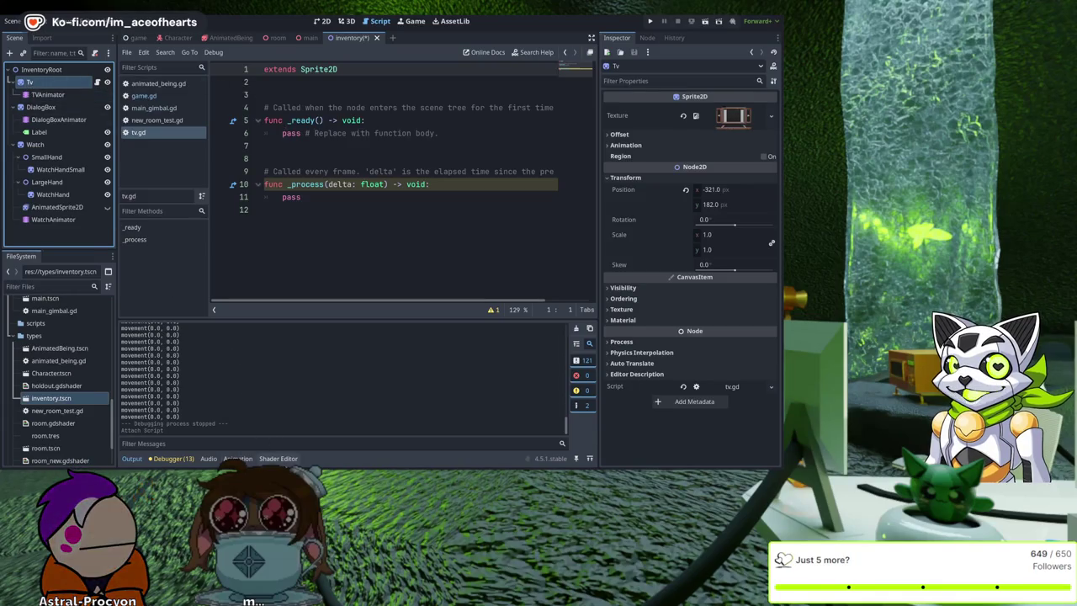
left_click(237, 458)
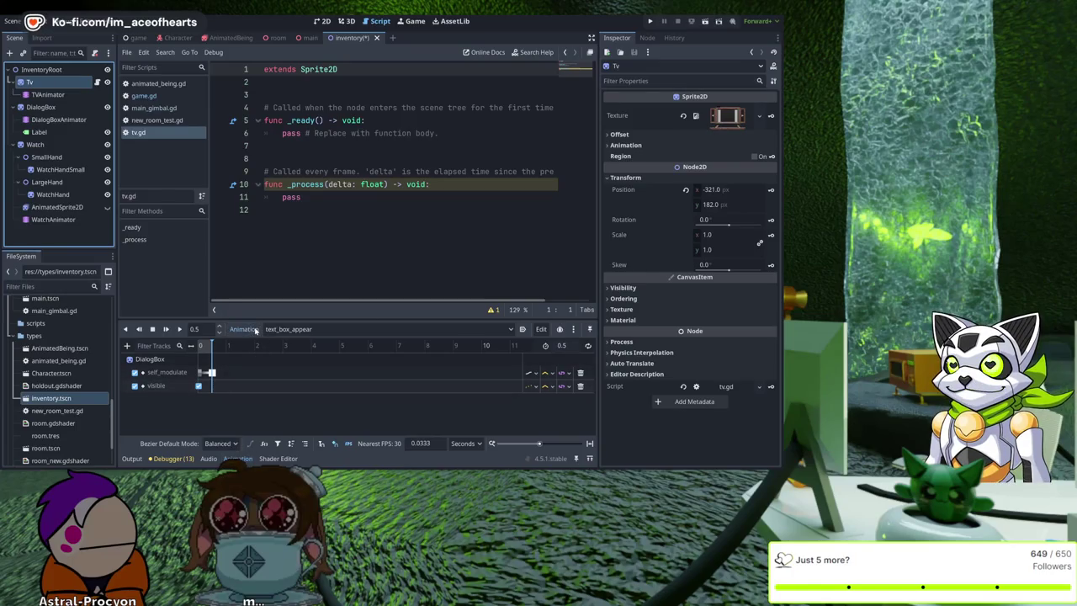
Show TVAnimator's tv_slide animation, then reselect Tv and preview its sprite texture.
left_click(48, 94)
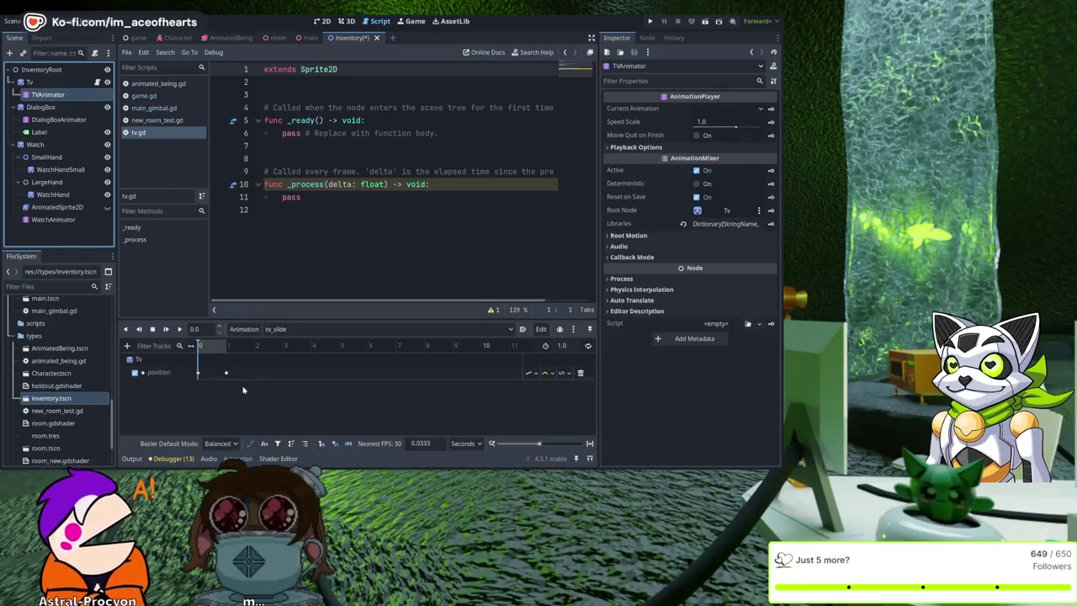
left_click(29, 82)
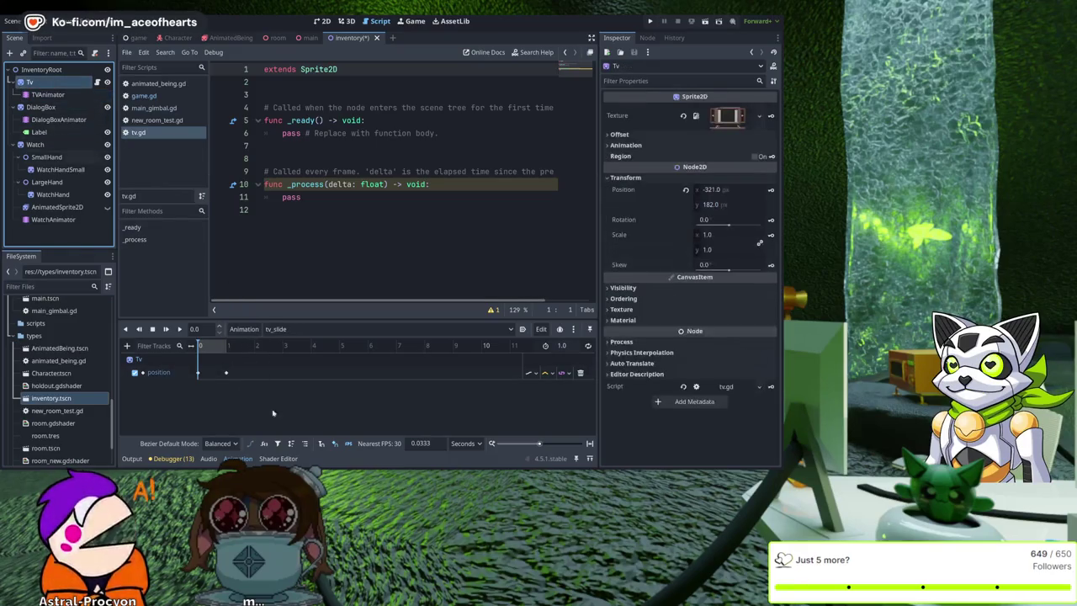
left_click(729, 117)
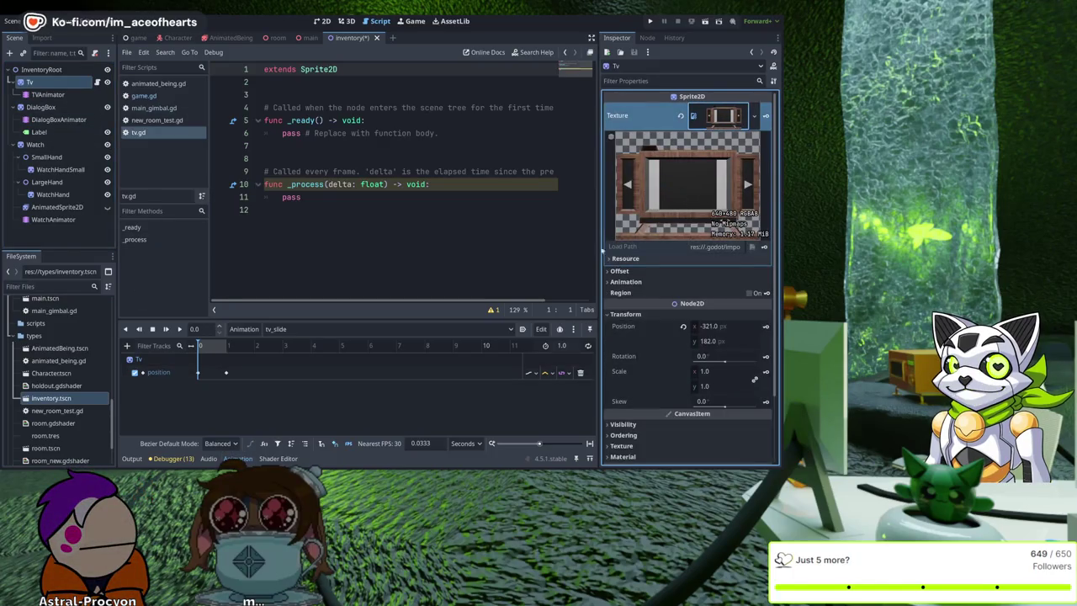
left_click(55, 83)
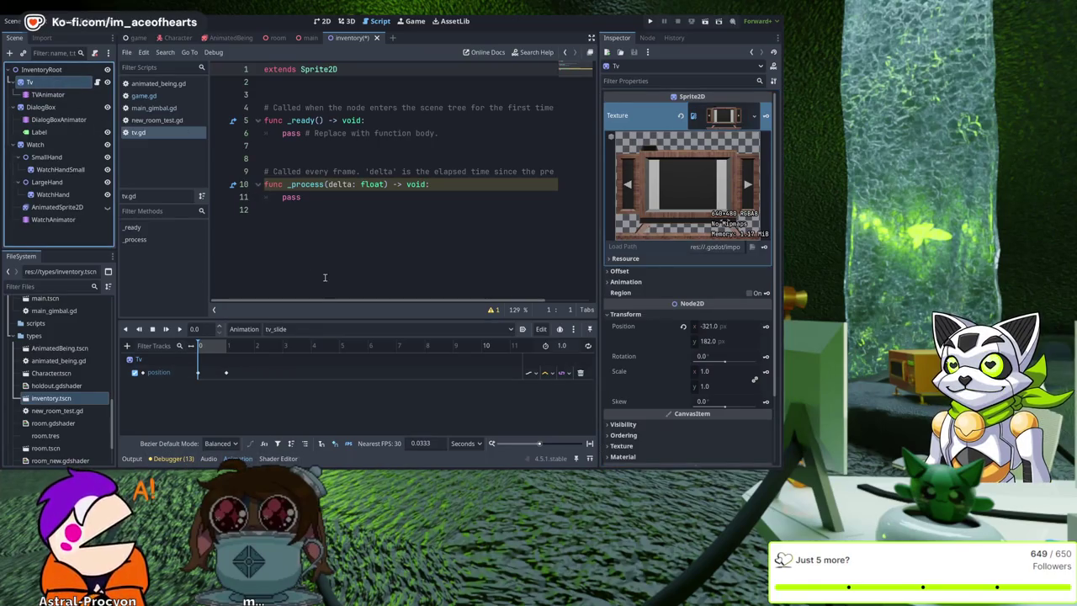
scroll(670, 316, "down", 3)
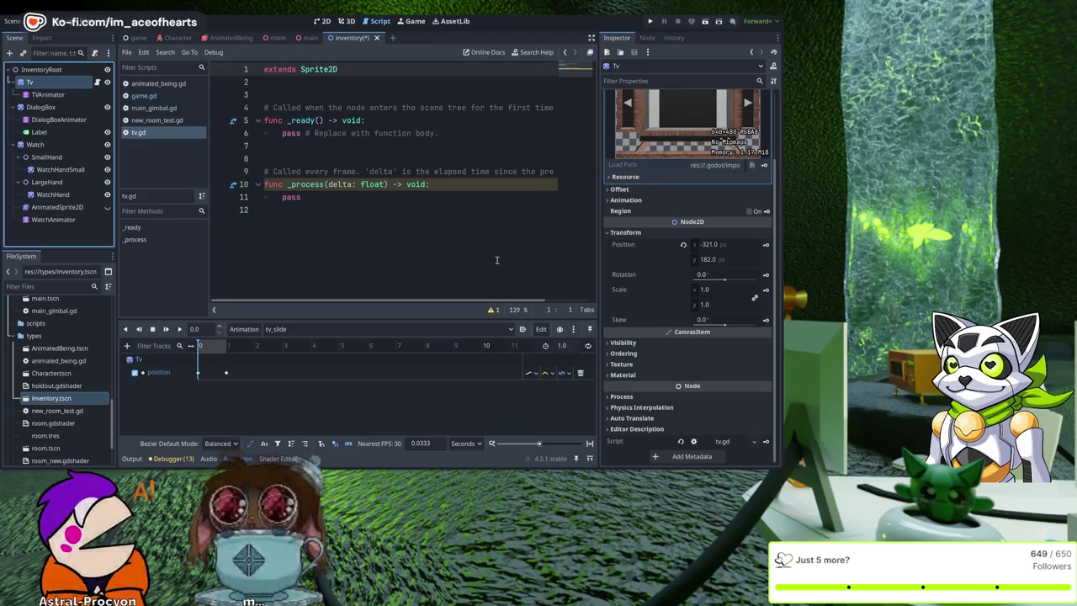
scroll(673, 223, "up", 2)
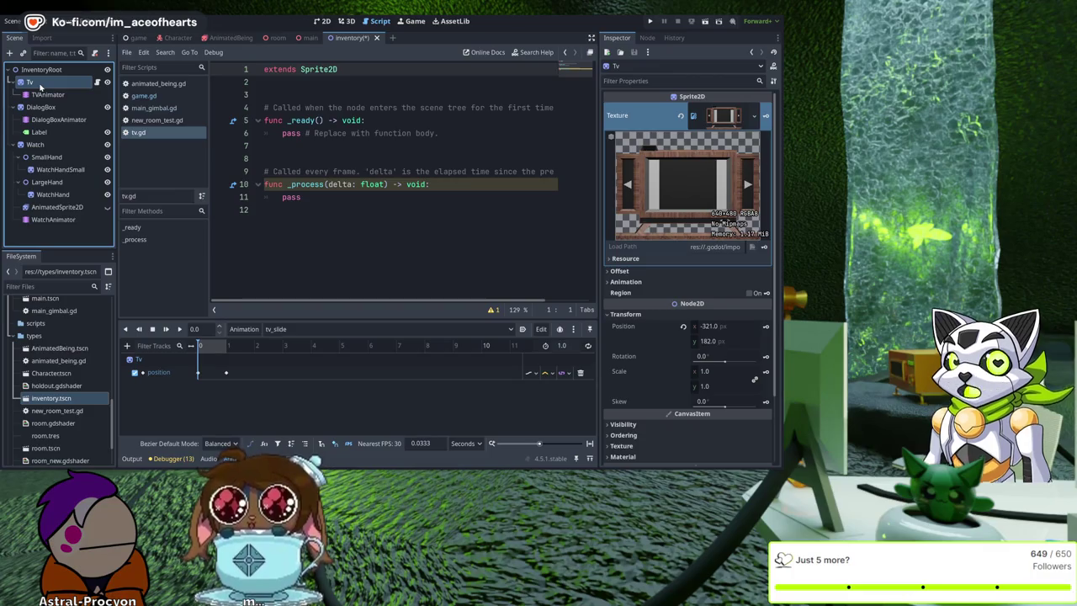
left_click(420, 222)
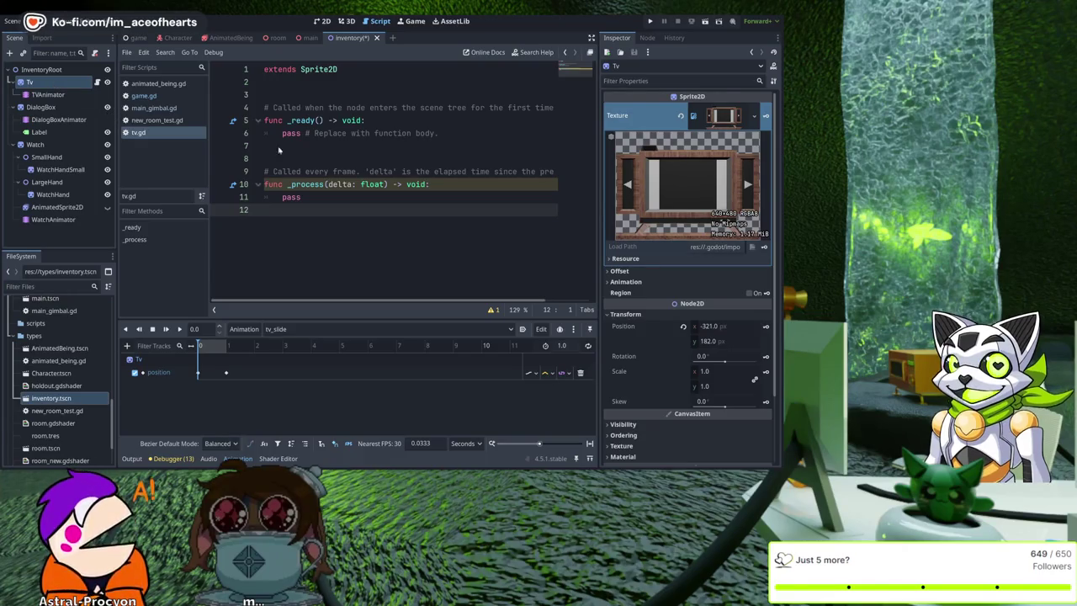
left_click_drag(278, 209, 323, 133)
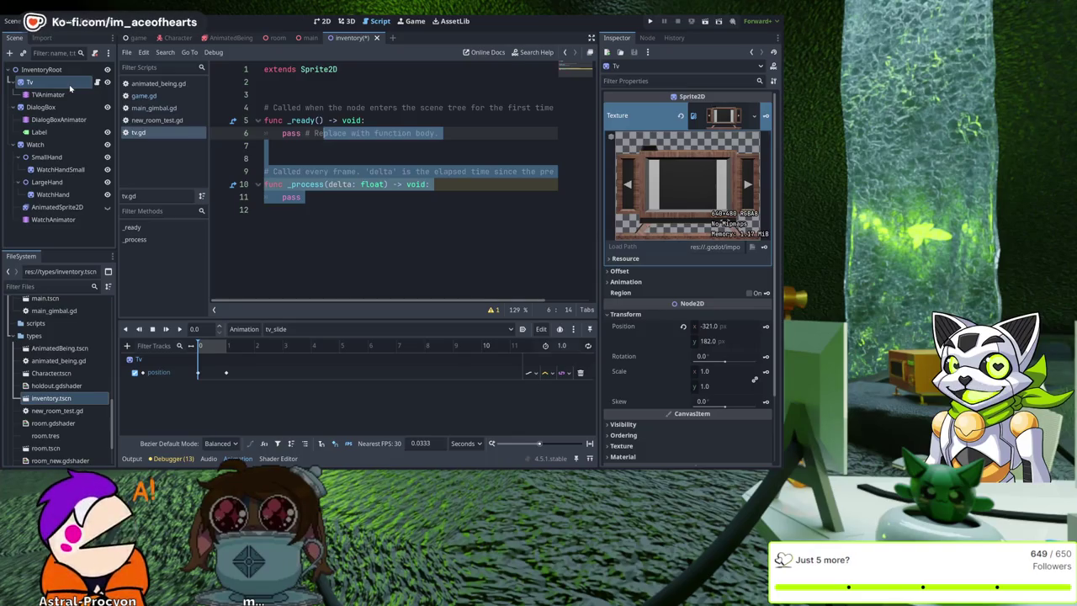
left_click(376, 204)
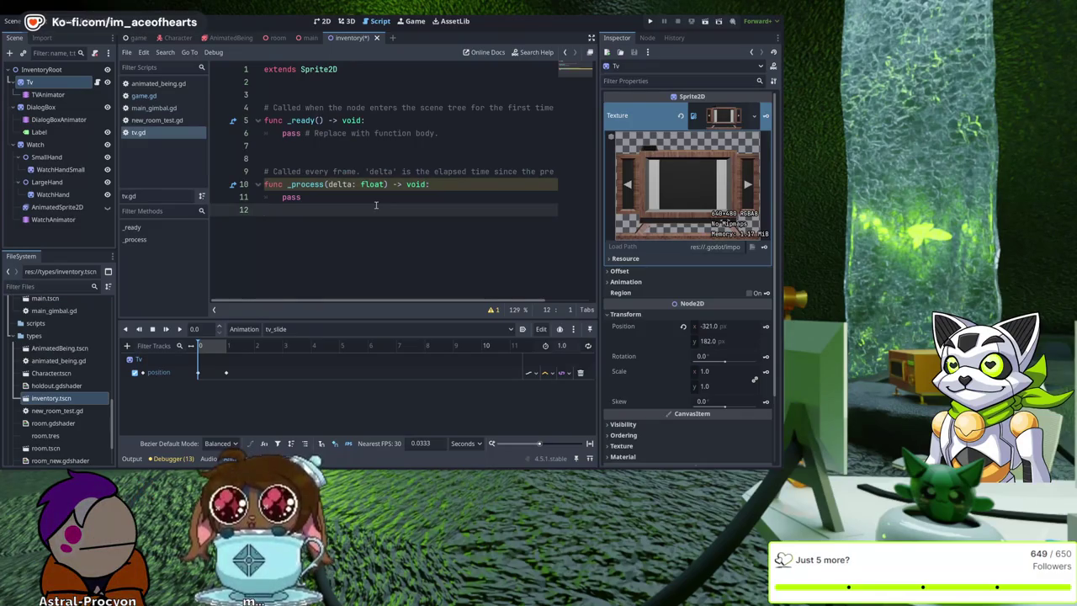
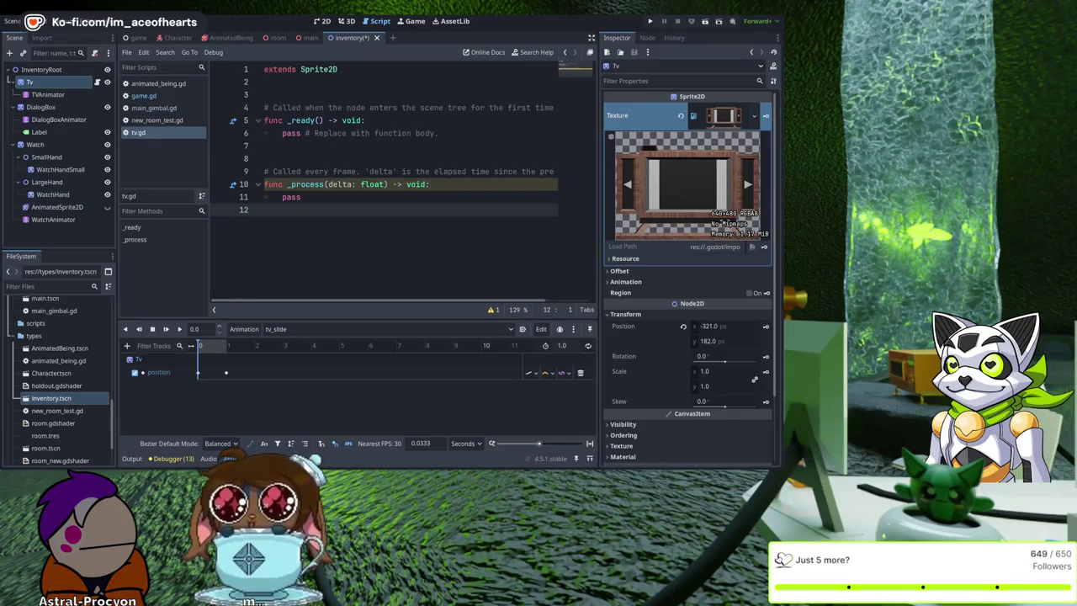
left_click(389, 107)
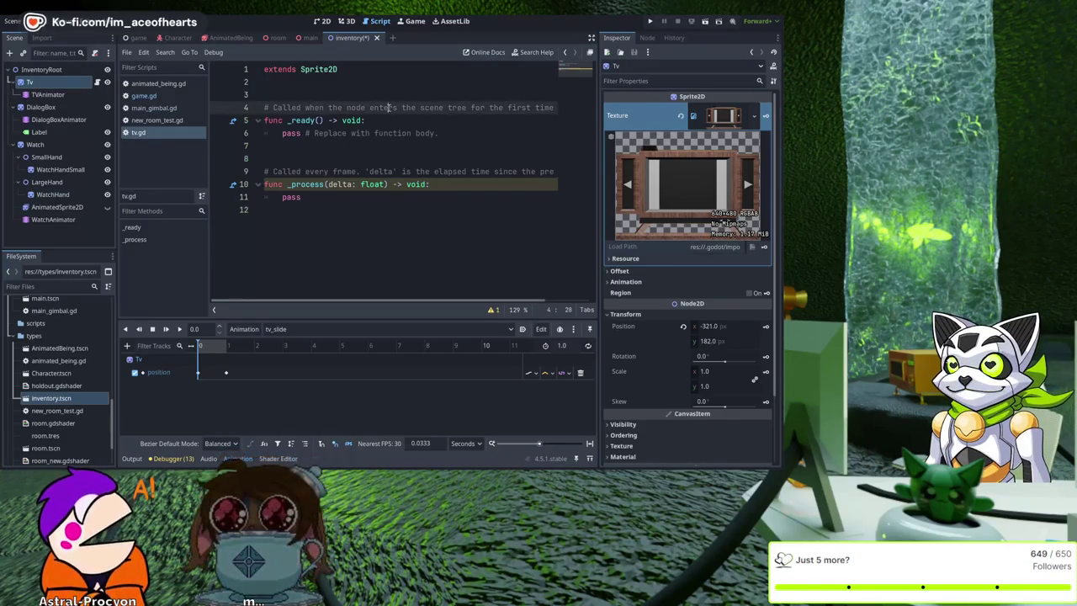
left_click(400, 199)
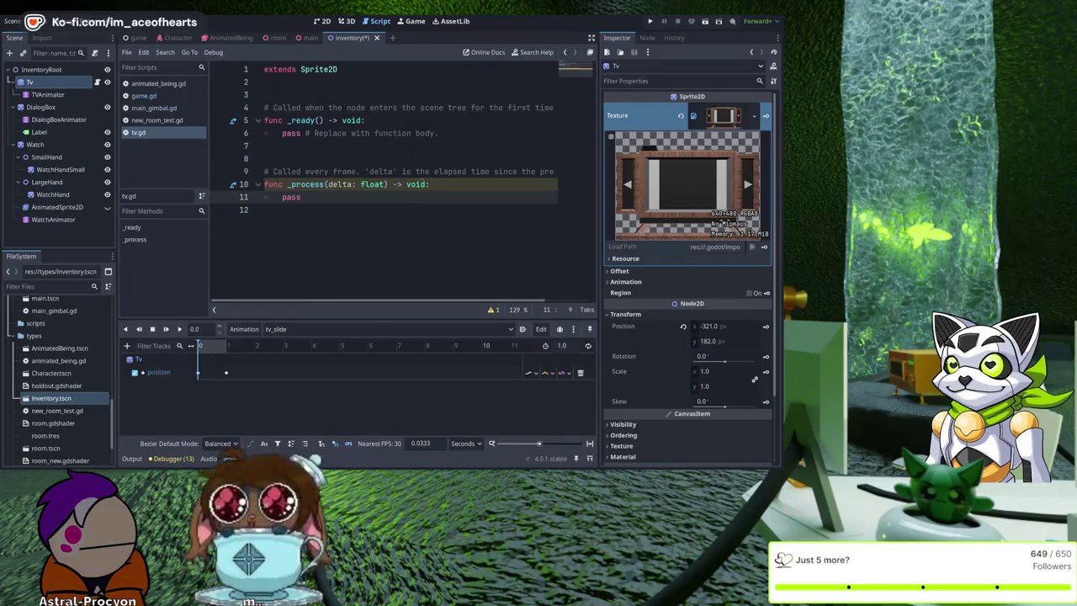